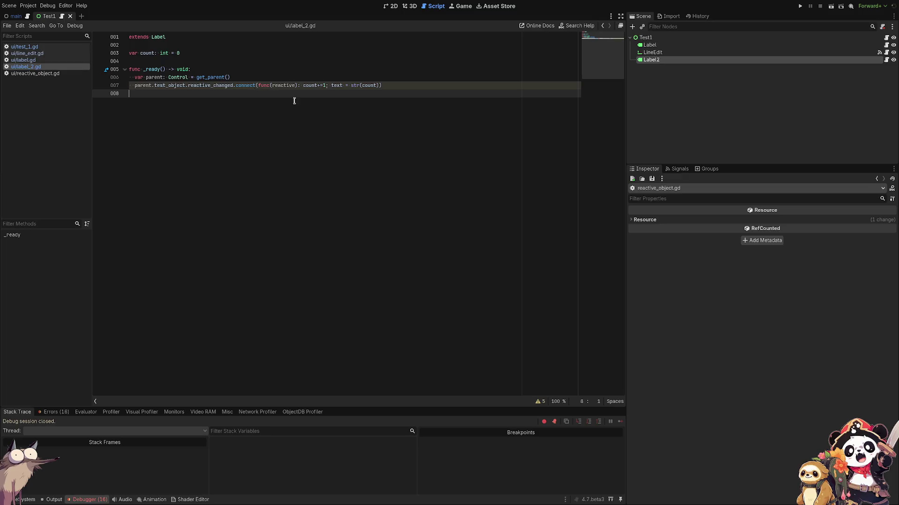
# Step: Review the counter connection code on line 7 of label_2.gd, briefly checking reactive_object.gd
pyautogui.moveTo(295, 97)
pyautogui.mouseDown()
pyautogui.moveTo(403, 81)
pyautogui.moveTo(253, 83)
pyautogui.mouseUp()
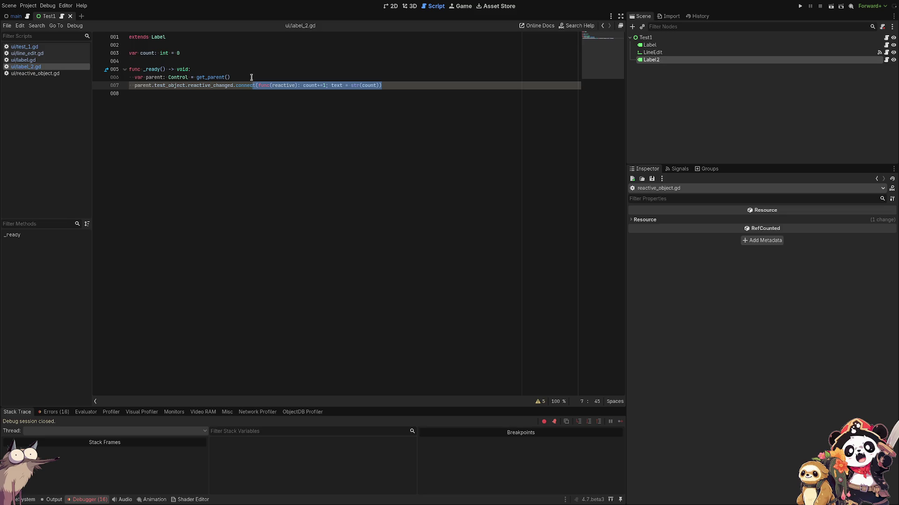
pyautogui.press('Up')
pyautogui.press('Up')
pyautogui.press('Up')
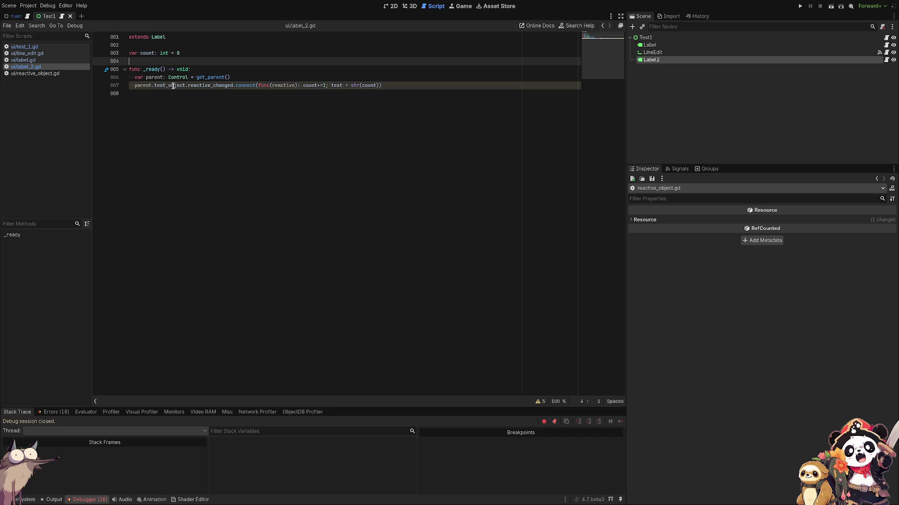
pyautogui.click(35, 74)
pyautogui.click(50, 68)
pyautogui.click(138, 94)
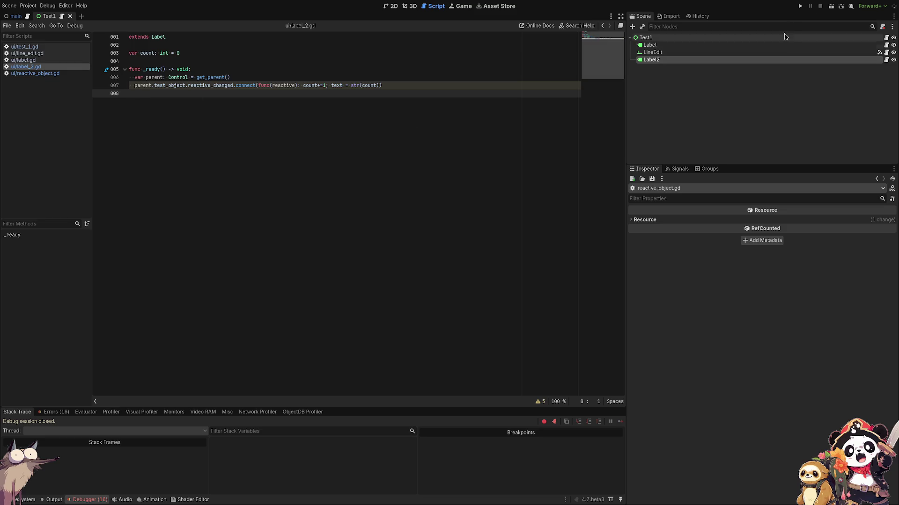
# Step: Run the scene, focus its number field, then go to reactive_int.gd from the enlarged Errors list
pyautogui.click(802, 7)
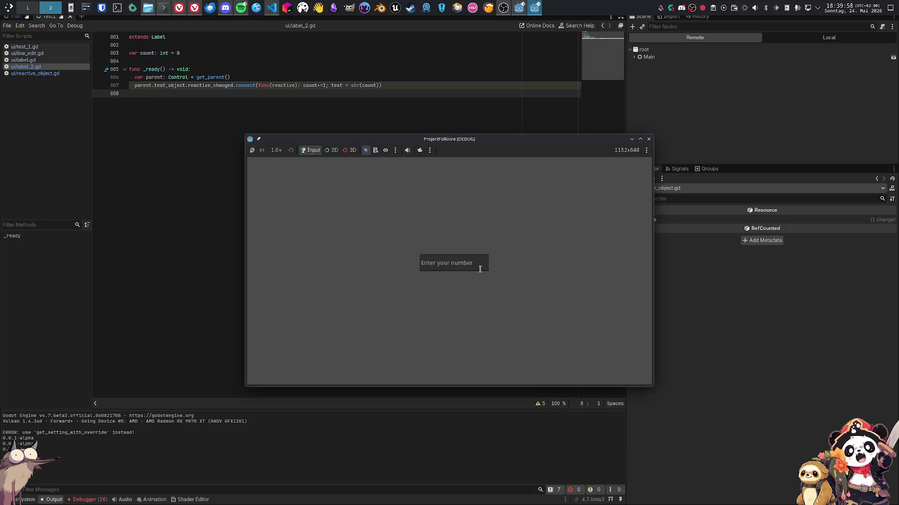
pyautogui.click(461, 264)
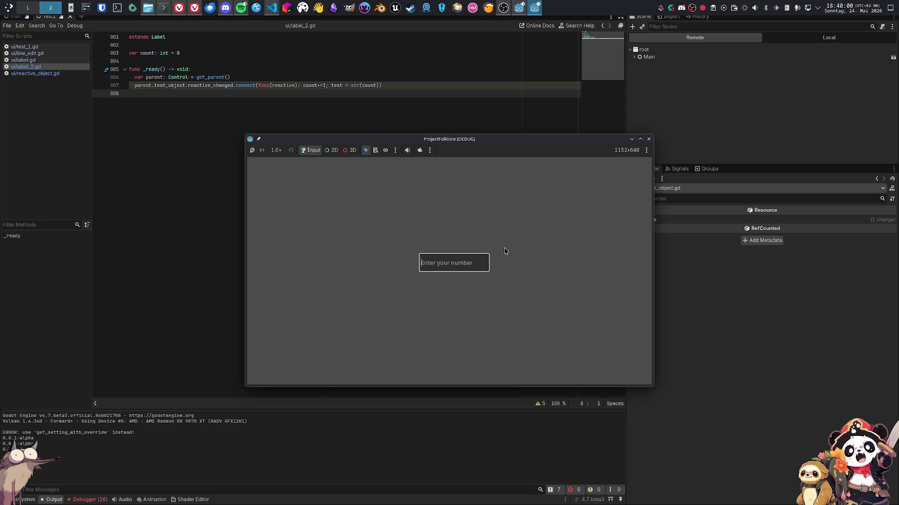
pyautogui.click(91, 500)
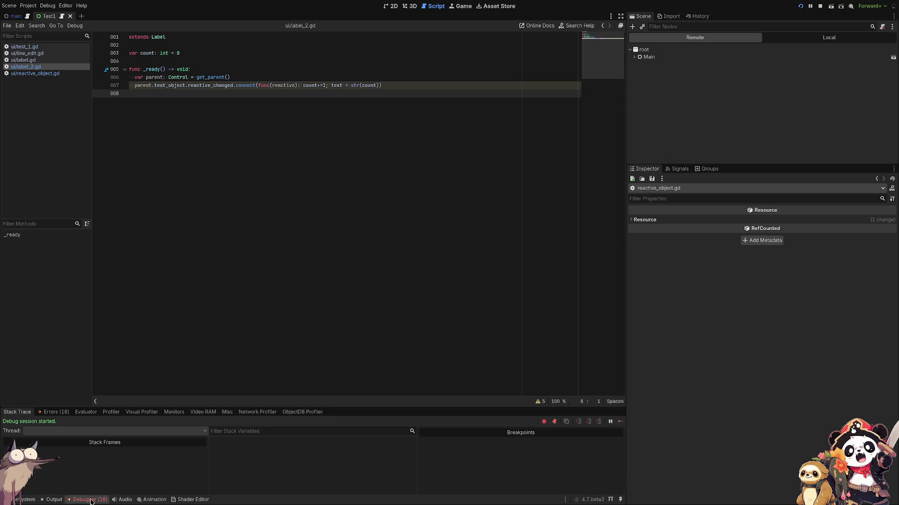
pyautogui.click(53, 413)
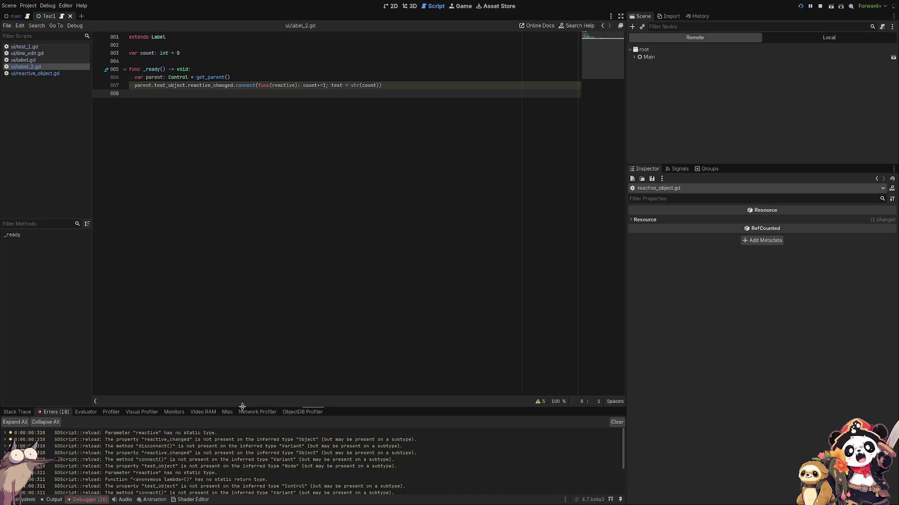
pyautogui.moveTo(241, 405)
pyautogui.mouseDown()
pyautogui.moveTo(283, 241)
pyautogui.moveTo(279, 261)
pyautogui.mouseUp()
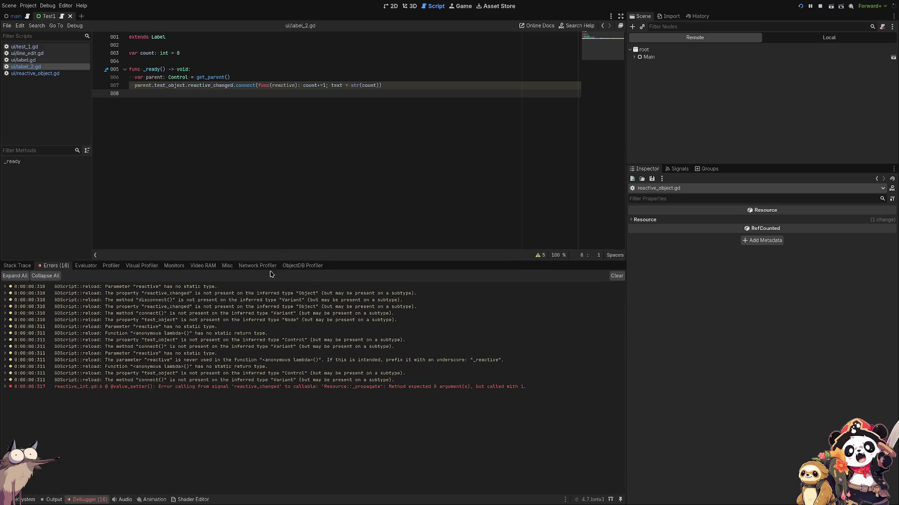
pyautogui.click(194, 388)
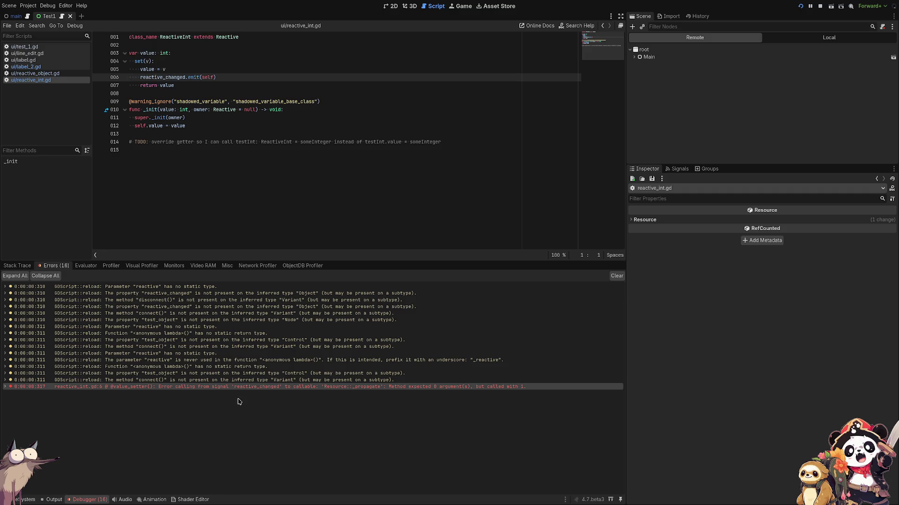
# Step: Inspect the reactive_changed emit on line 6 of reactive_int.gd, then open the Reactive class script reactive.gd
pyautogui.moveTo(311, 392)
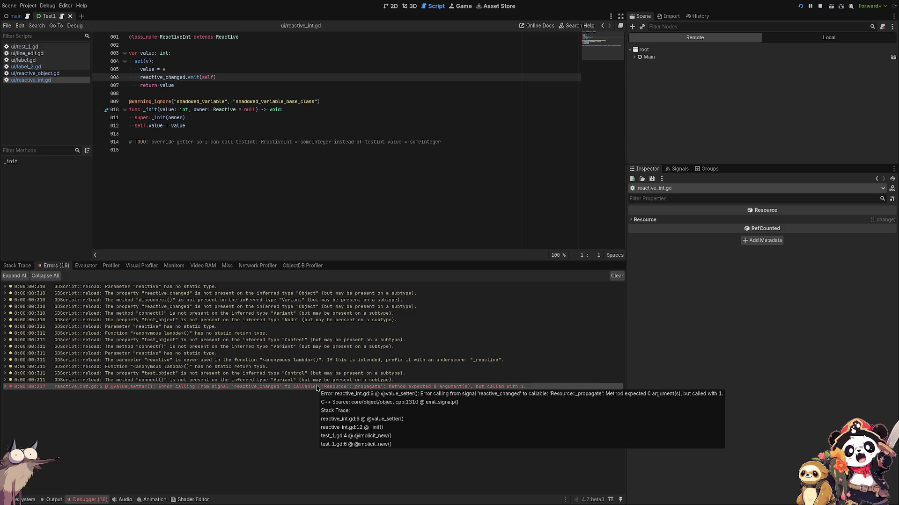
pyautogui.click(178, 77)
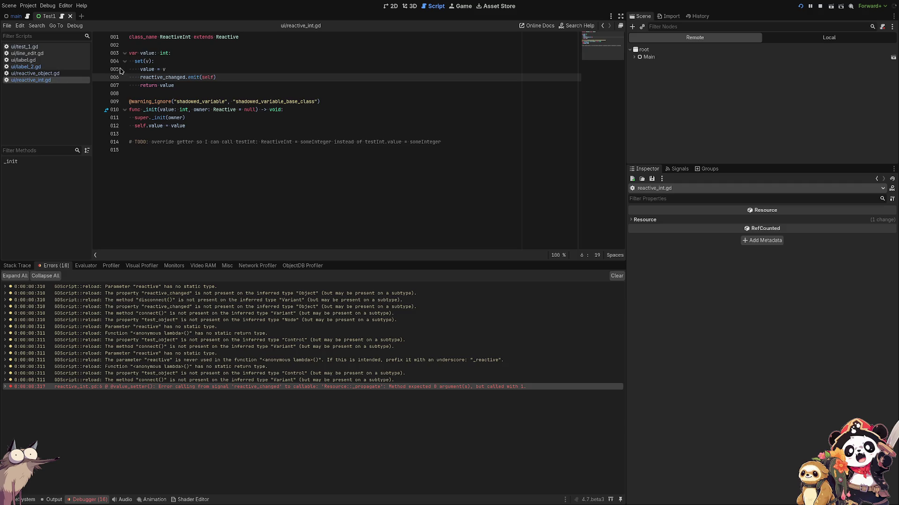
pyautogui.click(228, 37)
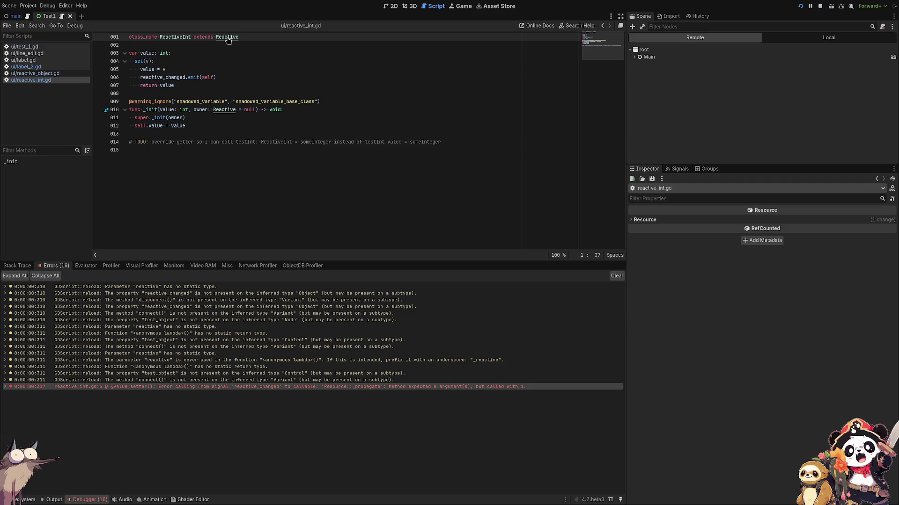
pyautogui.keyDown('ctrl'); pyautogui.click(227, 38); pyautogui.keyUp('ctrl')
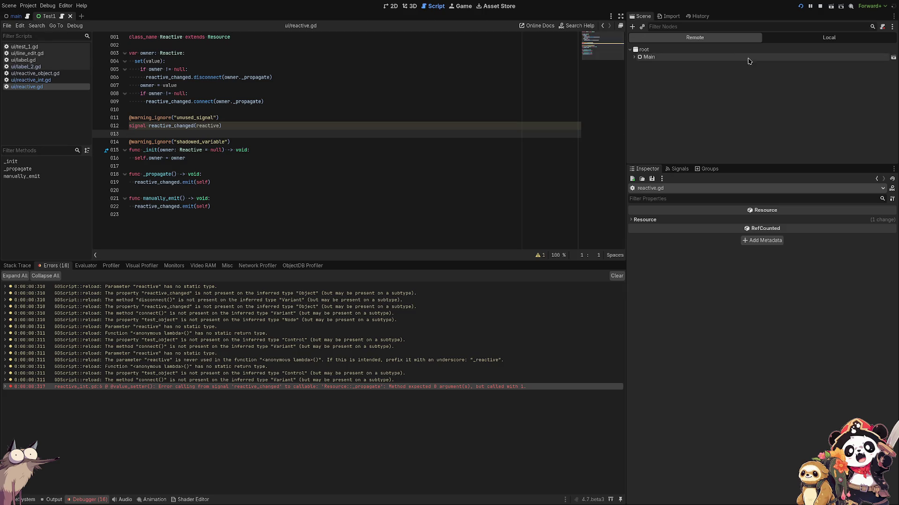
# Step: Bring the running game forward, type 1 in its field, and move the window to reveal the error log
pyautogui.press('super')
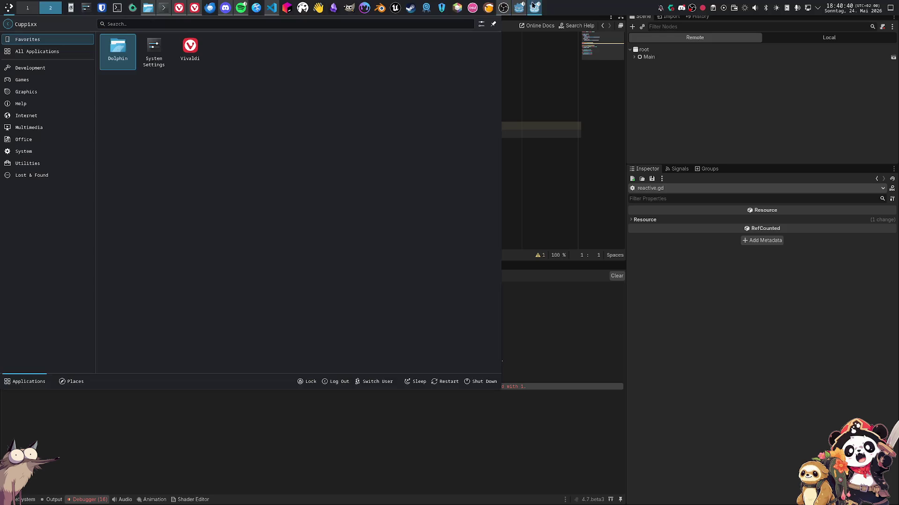
pyautogui.click(534, 7)
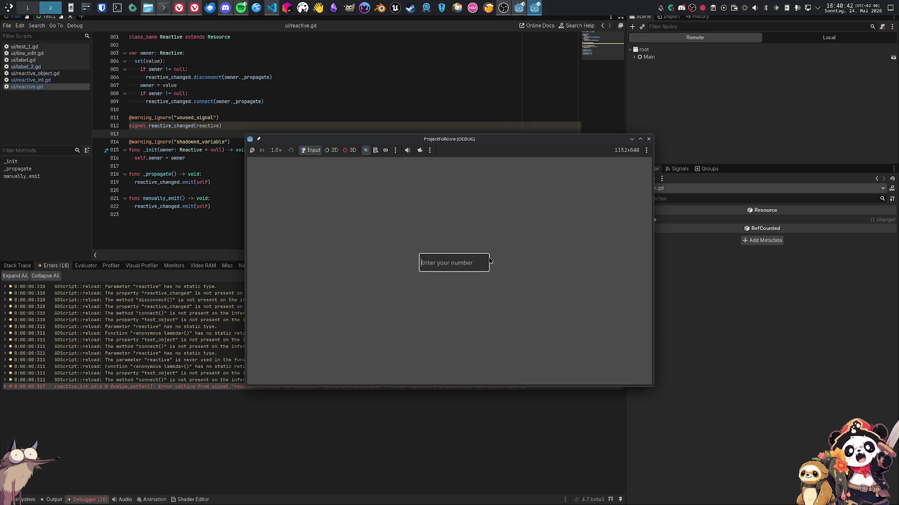
pyautogui.write('1')
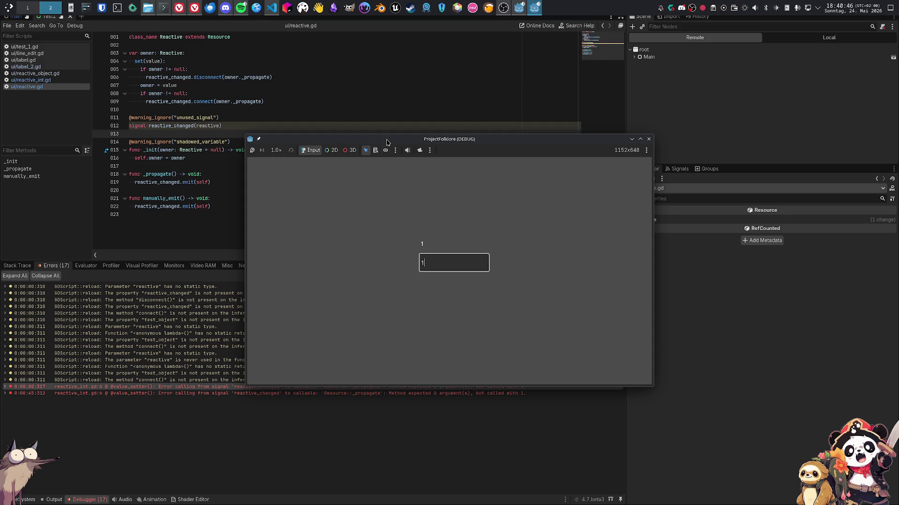
pyautogui.moveTo(386, 139)
pyautogui.mouseDown()
pyautogui.moveTo(397, 135)
pyautogui.moveTo(374, 76)
pyautogui.mouseUp()
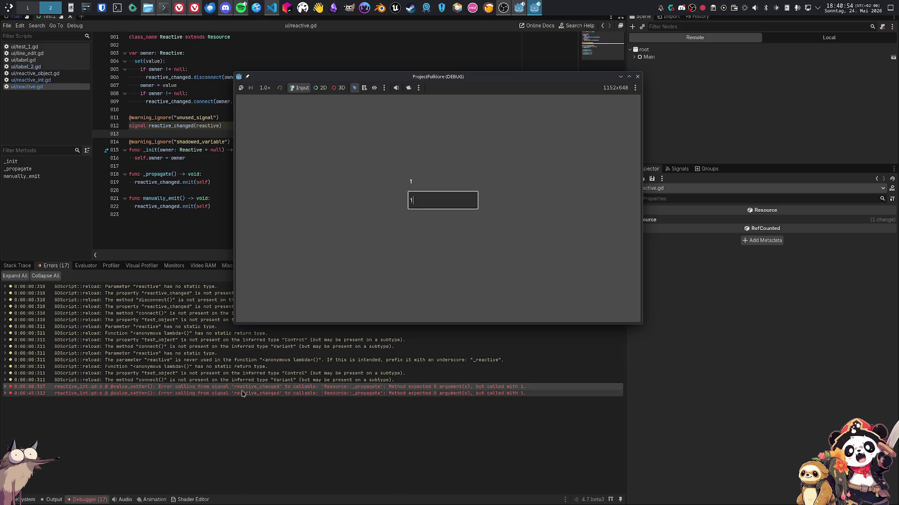
# Step: Replace the number with 108498545, then close the game with F8
pyautogui.moveTo(242, 397)
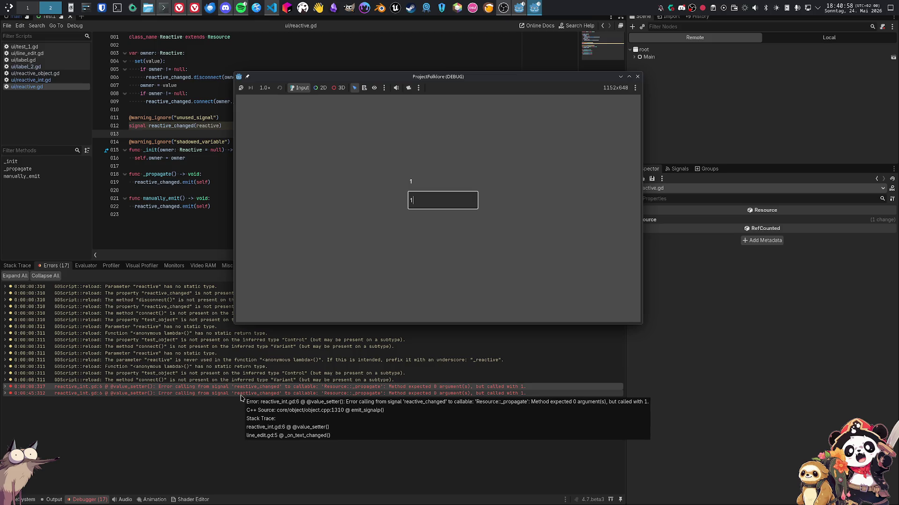
pyautogui.press('BackSpace')
pyautogui.write('10')
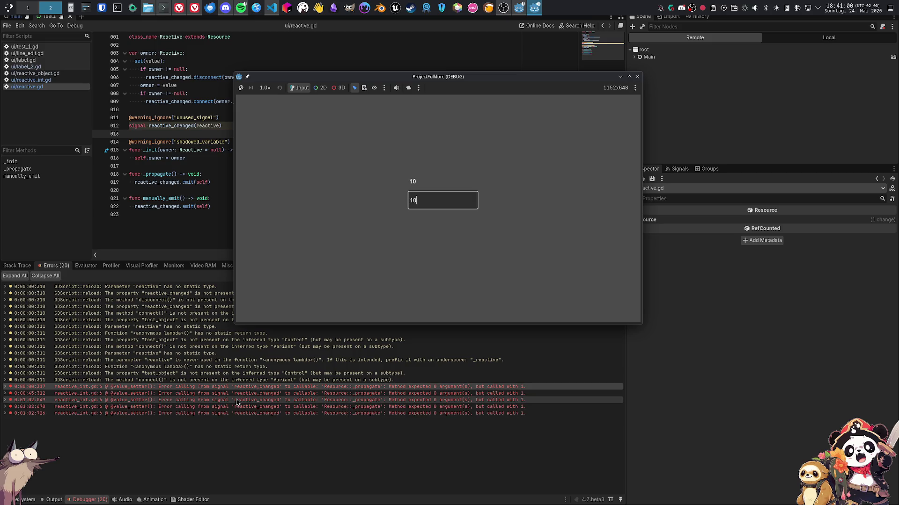
pyautogui.write('8498545')
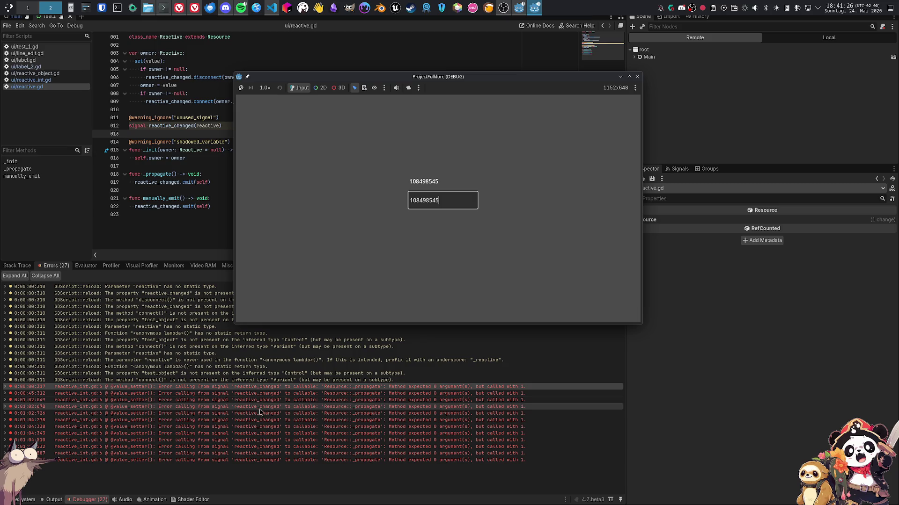
pyautogui.hotkey('ctrl', 'a')
pyautogui.press('F8')
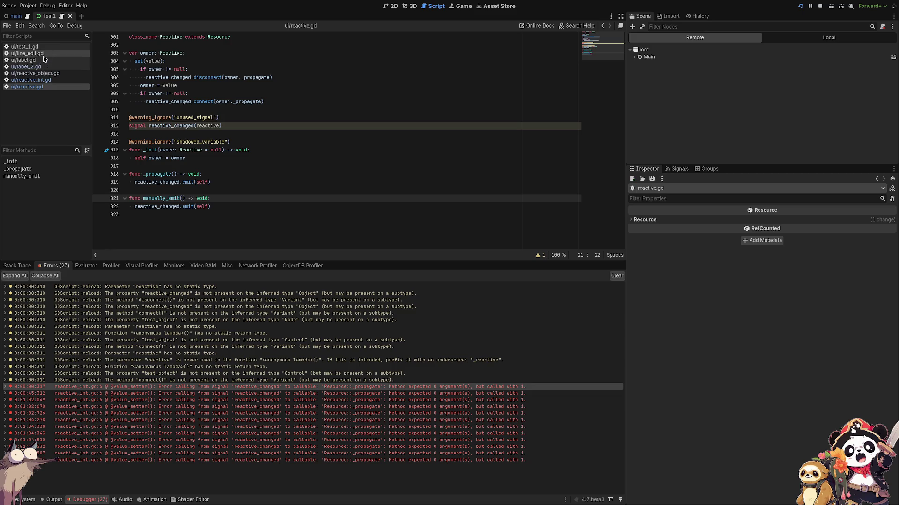
# Step: Review the value assignment on line 7 of reactive_object.gd and the label.gd script
pyautogui.click(42, 74)
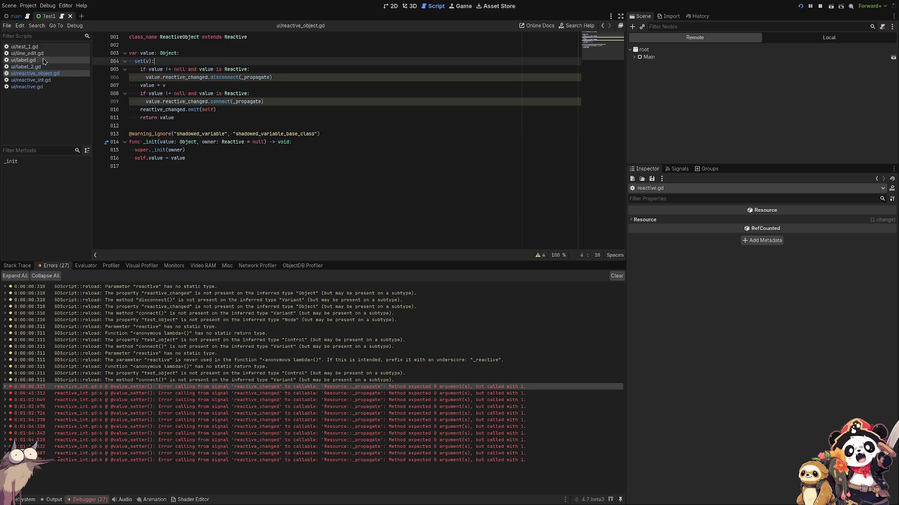
pyautogui.click(177, 86)
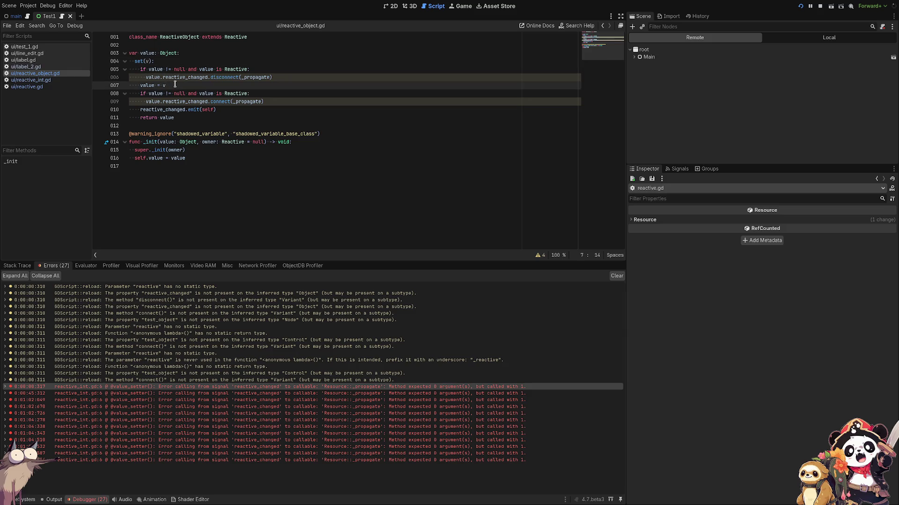
pyautogui.click(36, 61)
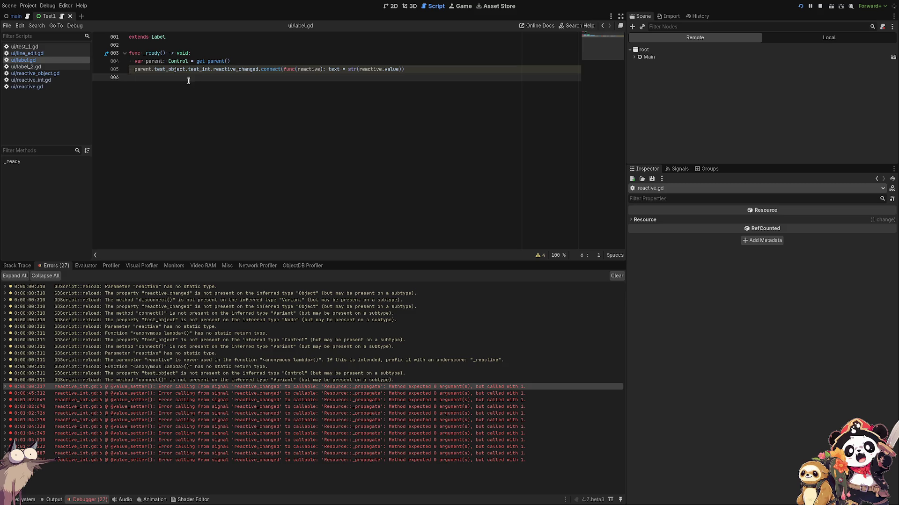
# Step: Append '.value' after test_object on line 5 of line_edit.gd and save it
pyautogui.click(46, 55)
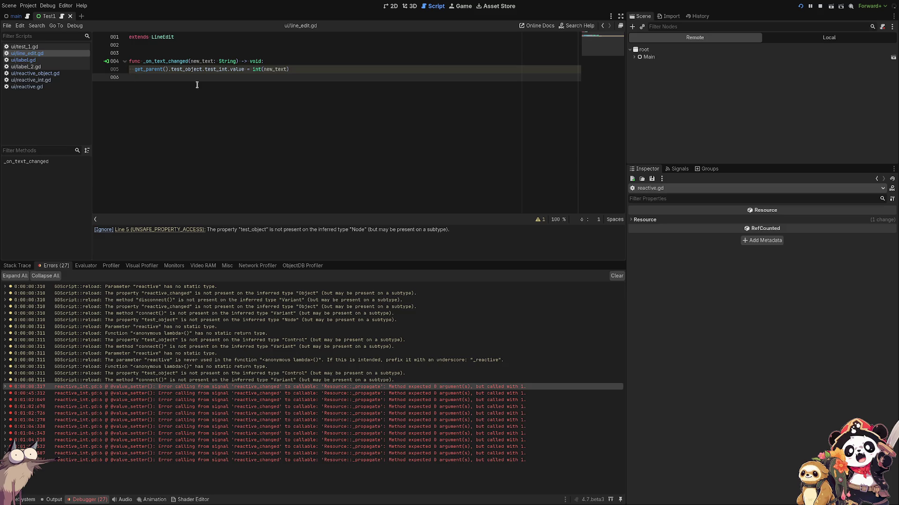
pyautogui.click(202, 70)
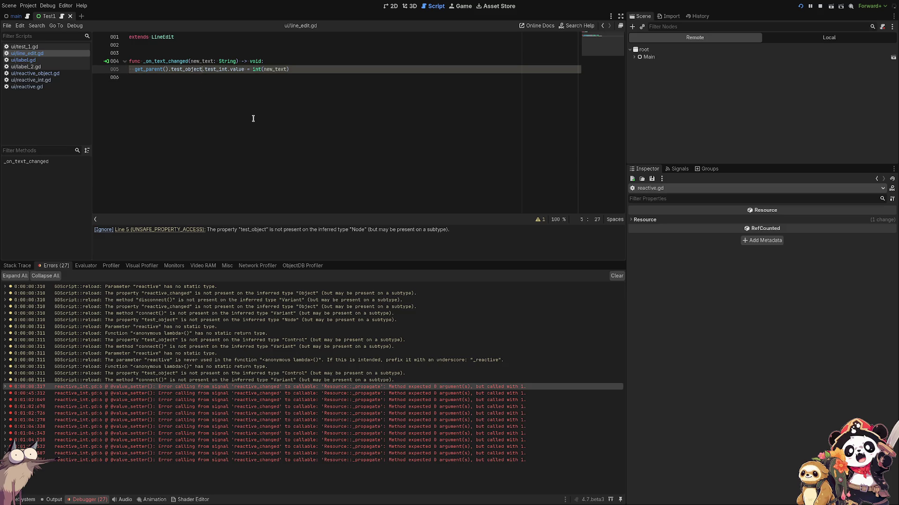
pyautogui.write('.value')
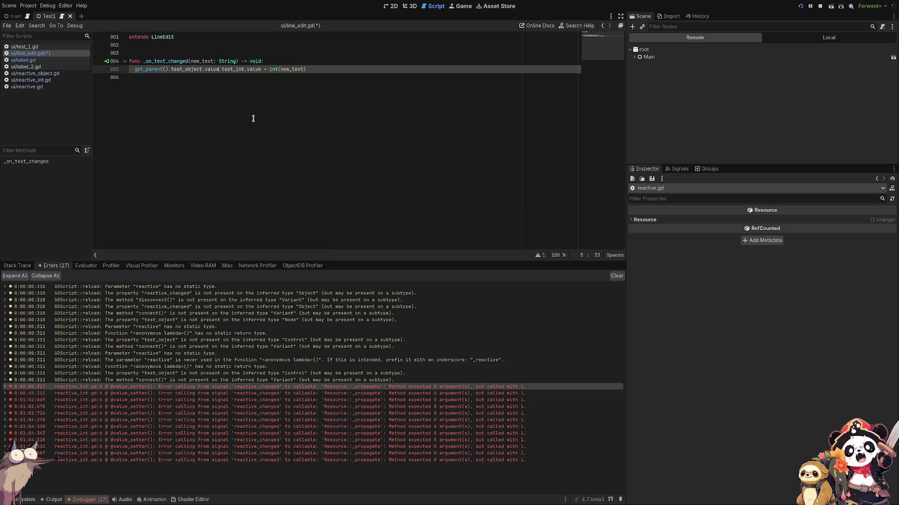
pyautogui.hotkey('ctrl', 's')
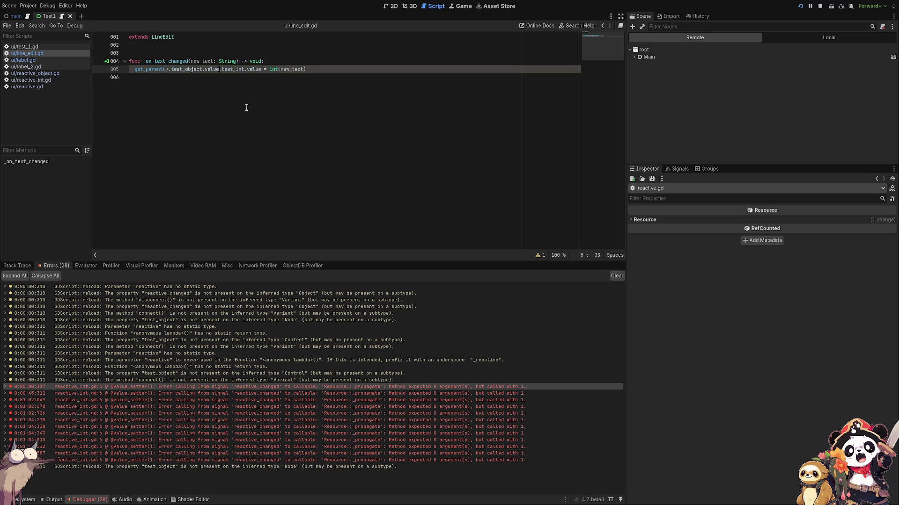
# Step: Review label.gd and the counter script label_2.gd, then stop the running game
pyautogui.click(43, 60)
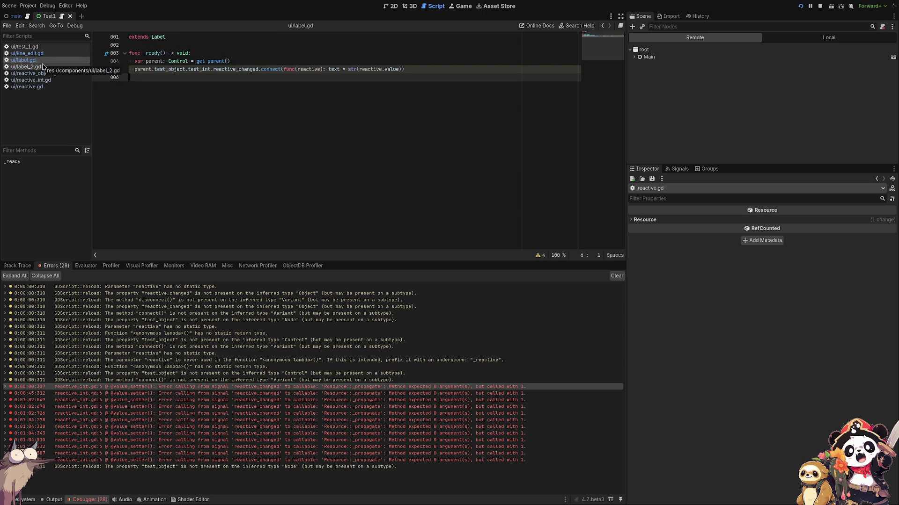
pyautogui.click(42, 67)
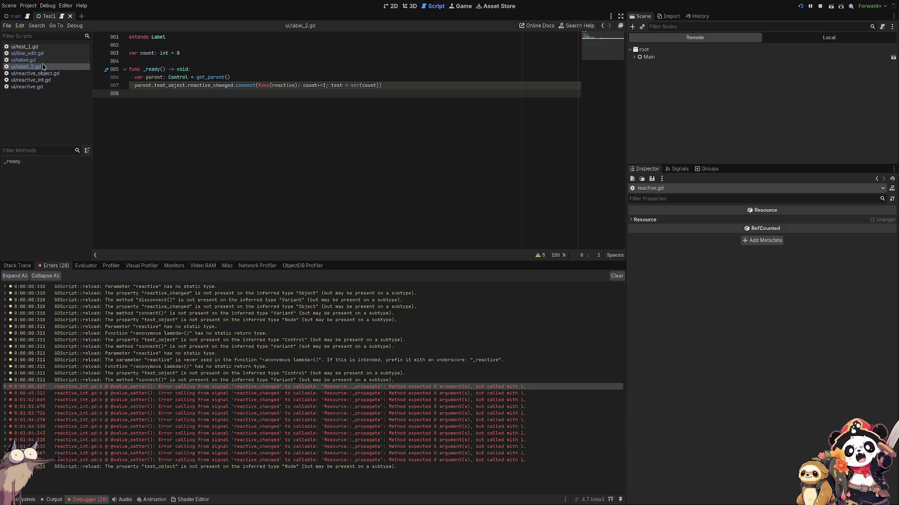
pyautogui.click(820, 6)
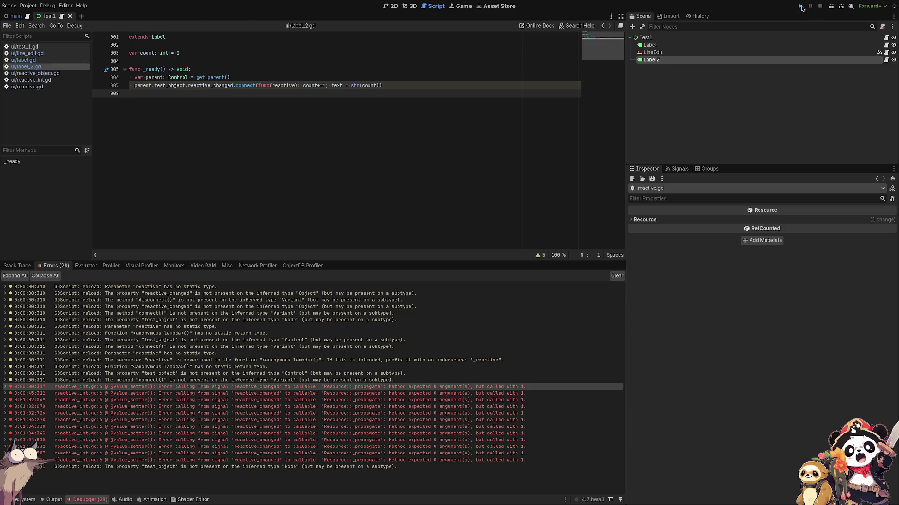
# Step: Run the test scene in debug mode and enter 2 in the number field
pyautogui.click(800, 7)
pyautogui.click(472, 256)
pyautogui.write('2')
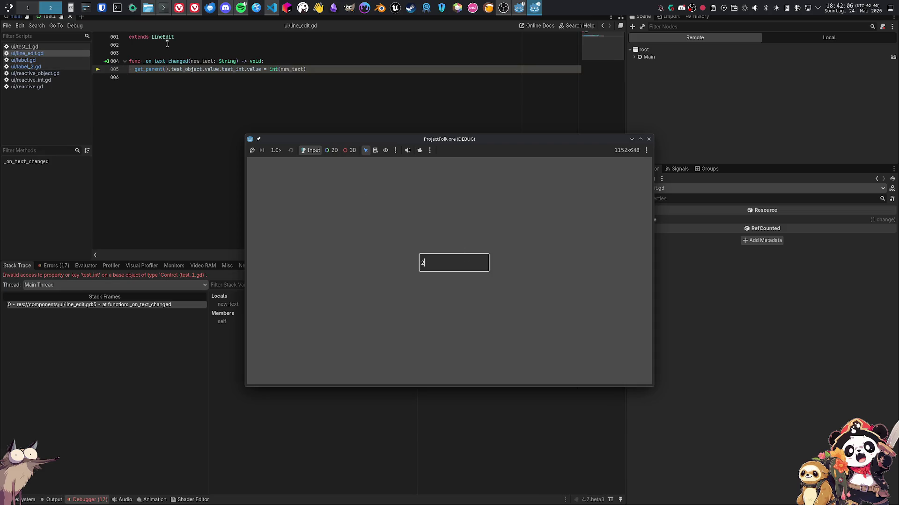
pyautogui.click(183, 83)
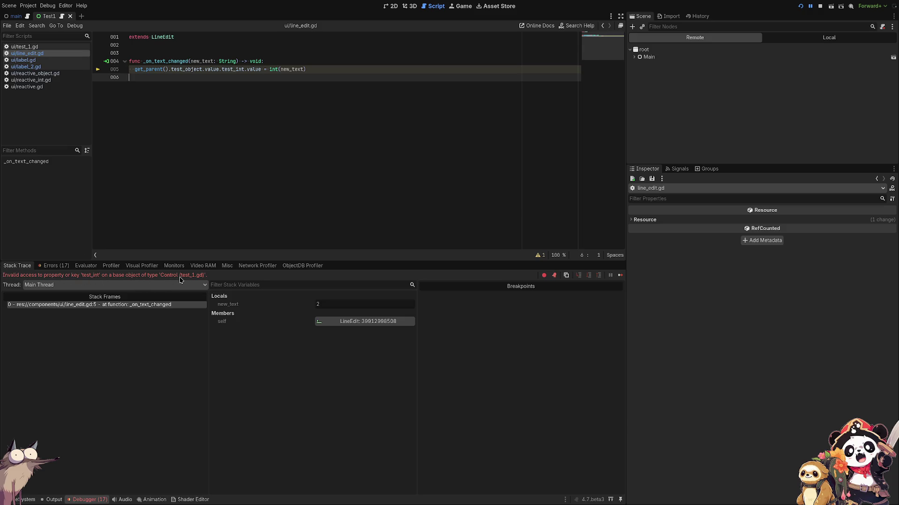
# Step: Delete the extra 'value.' from line 5 of line_edit.gd, save, and stop debugging
pyautogui.doubleClick(210, 70)
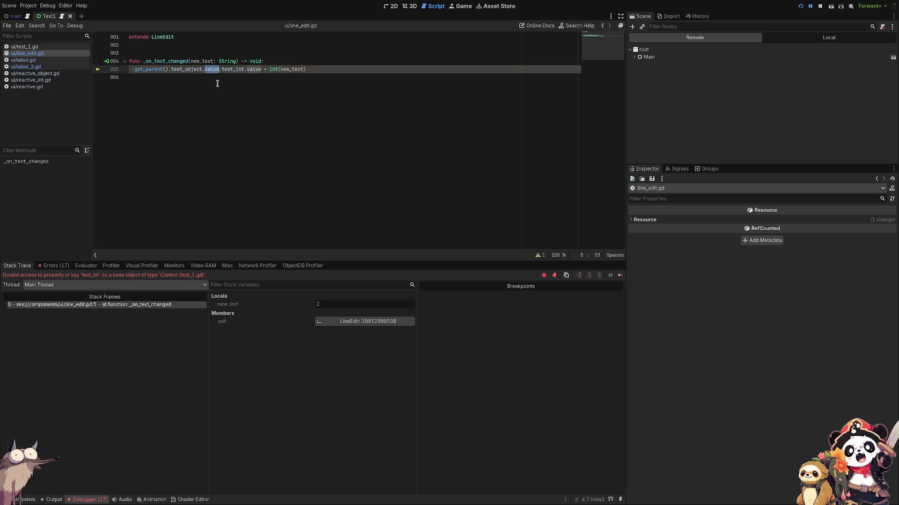
pyautogui.press('Delete')
pyautogui.press('Delete')
pyautogui.click(203, 113)
pyautogui.hotkey('ctrl', 's')
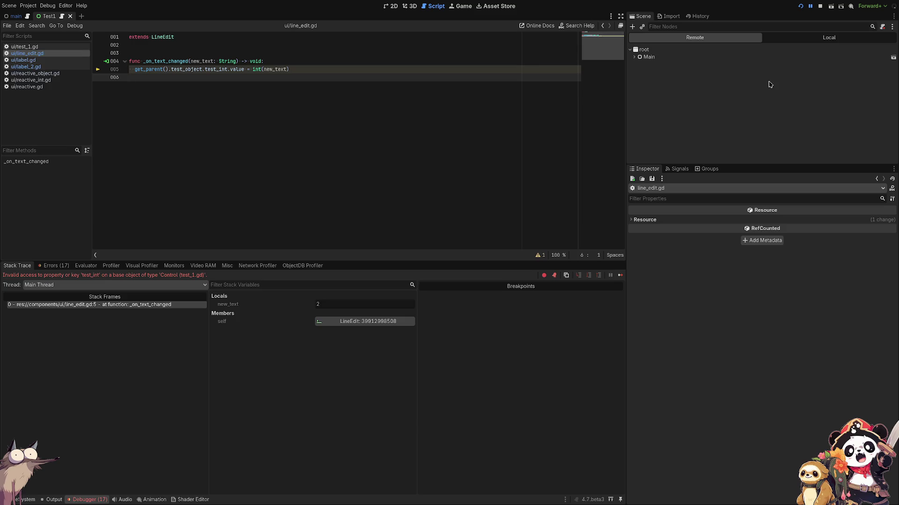
pyautogui.click(820, 6)
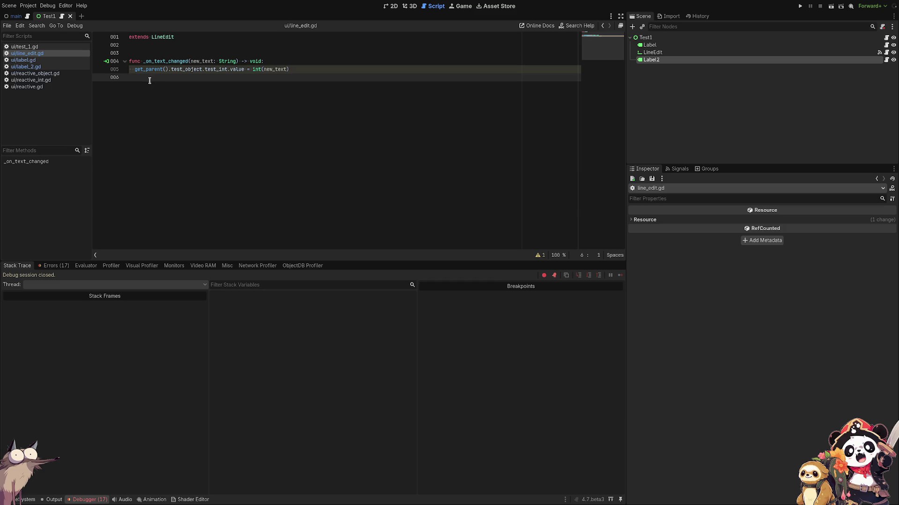
# Step: Browse the scripts back to label_2.gd and comment out line 7's reactive_changed connection with Ctrl+K
pyautogui.click(47, 66)
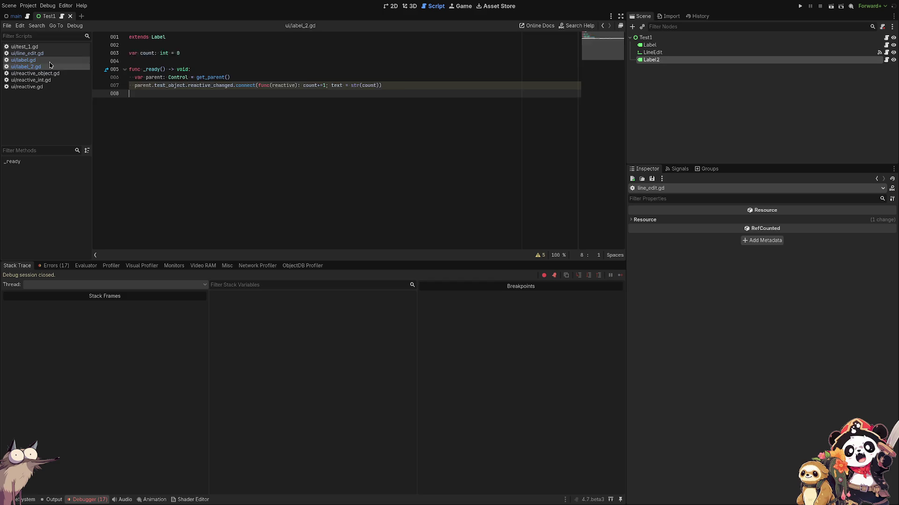
pyautogui.click(49, 73)
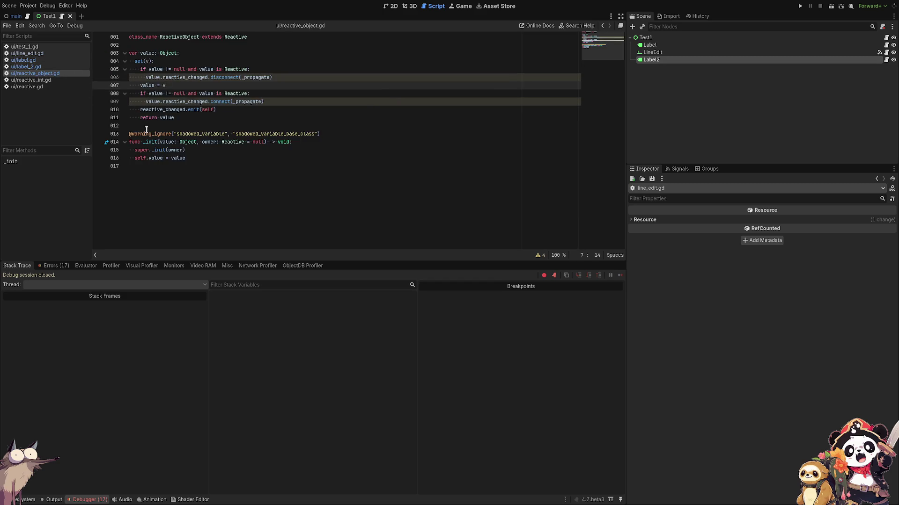
pyautogui.click(47, 54)
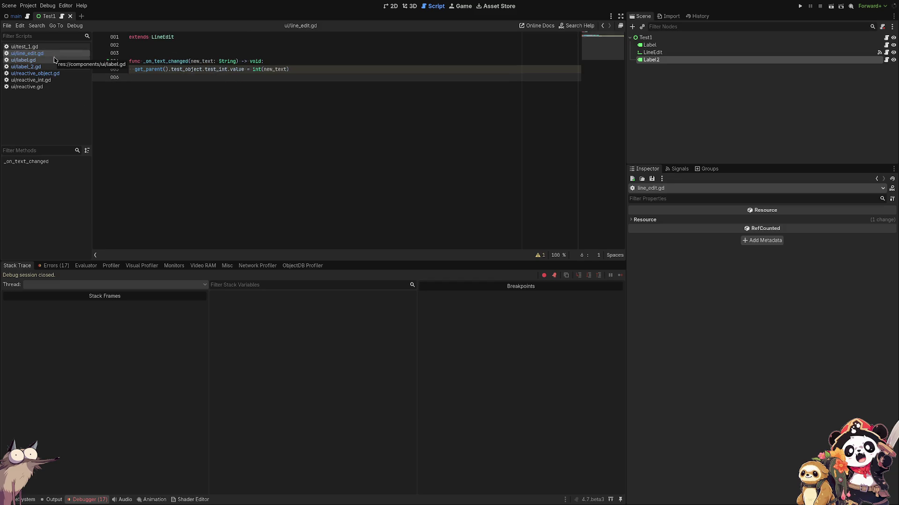
pyautogui.click(55, 60)
pyautogui.click(51, 67)
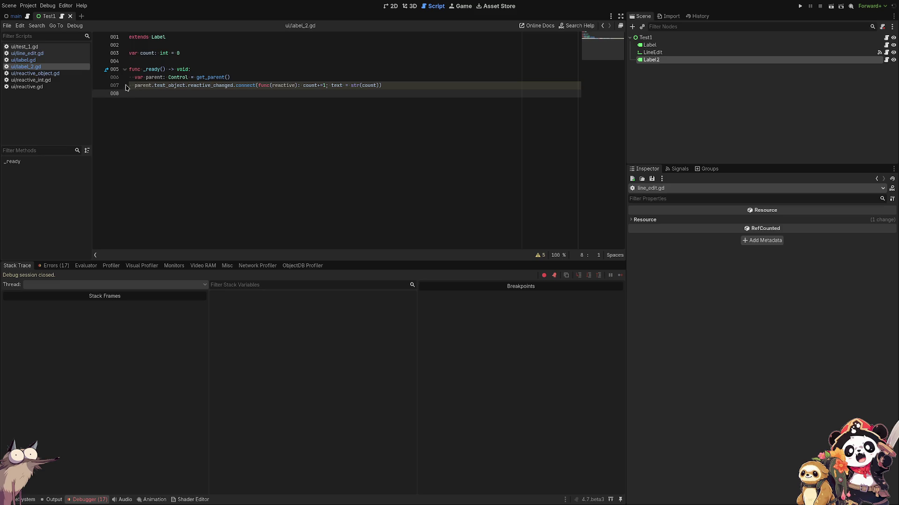
pyautogui.press('Up')
pyautogui.press('Home')
pyautogui.hotkey('ctrl', 'k')
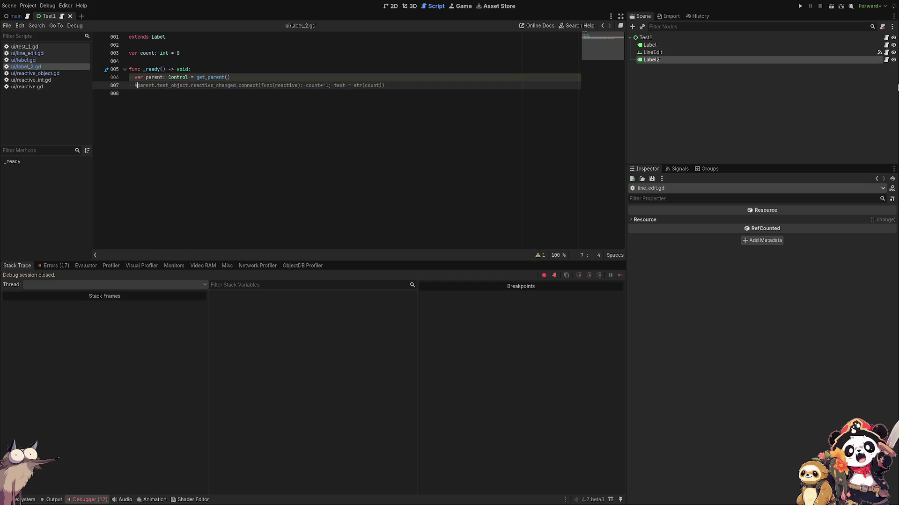
pyautogui.click(800, 6)
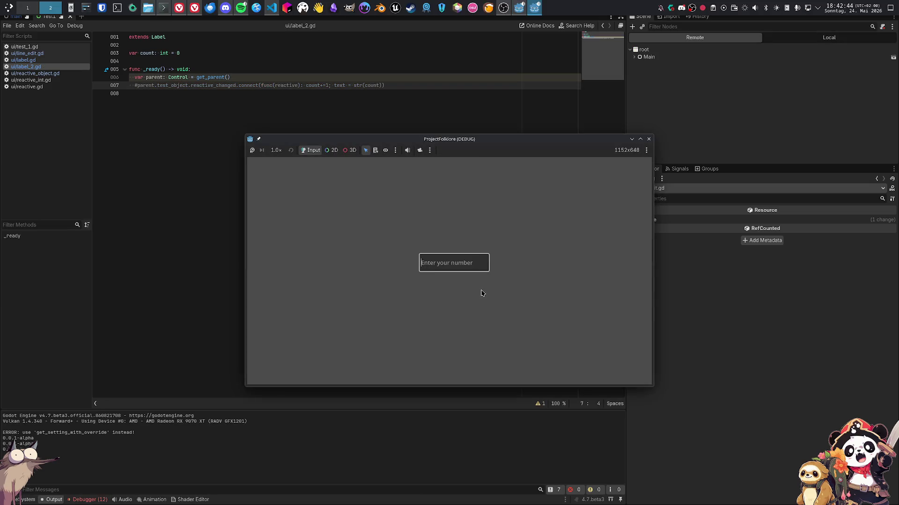
pyautogui.write('7385783458745387')
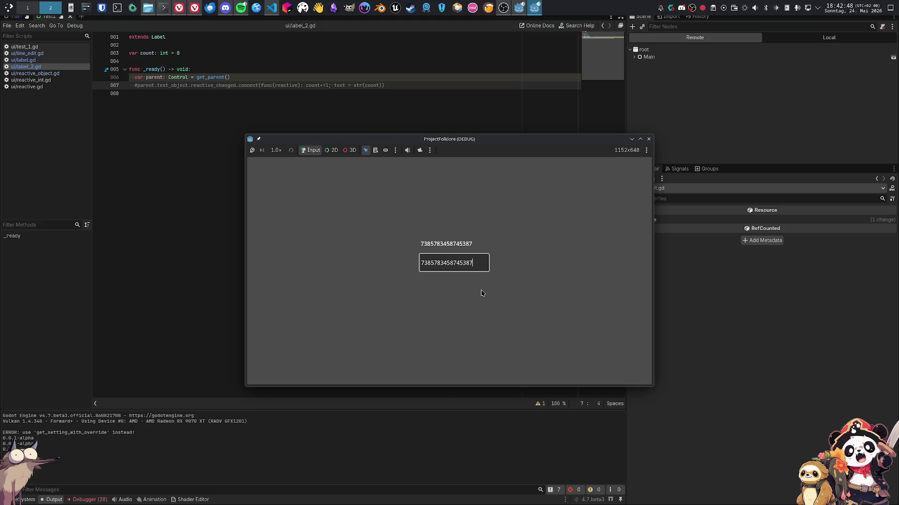
pyautogui.hotkey('ctrl', 'a')
pyautogui.press('BackSpace')
pyautogui.write('eeeeeeee')
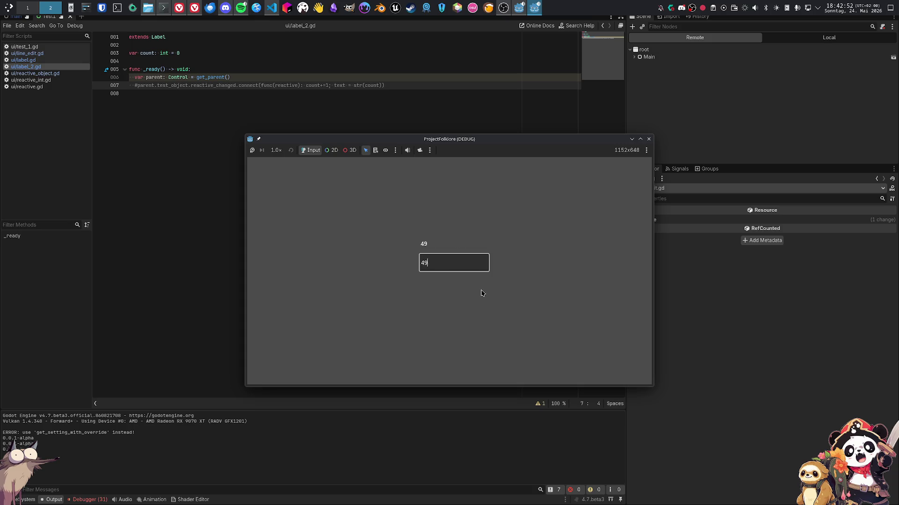
pyautogui.click(89, 499)
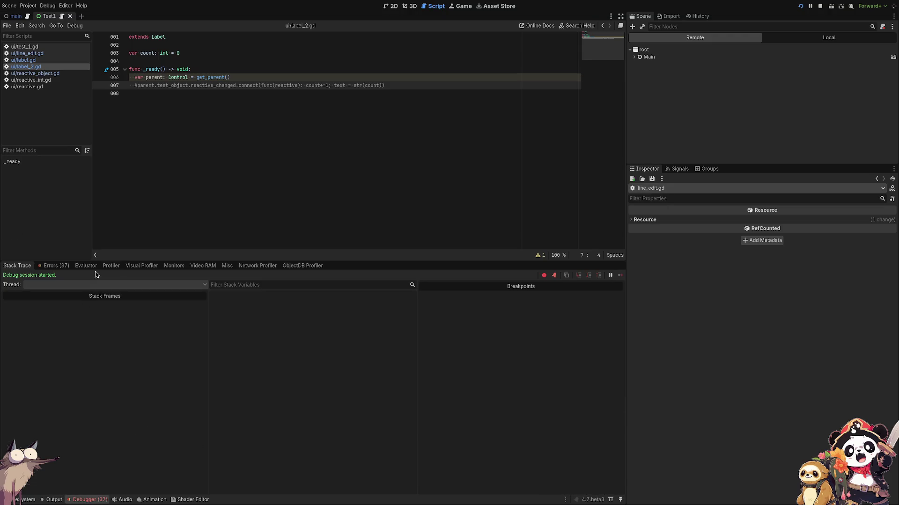
# Step: Open the Errors (37) list and double-click an error to jump to line 6 of reactive_int.gd
pyautogui.click(55, 265)
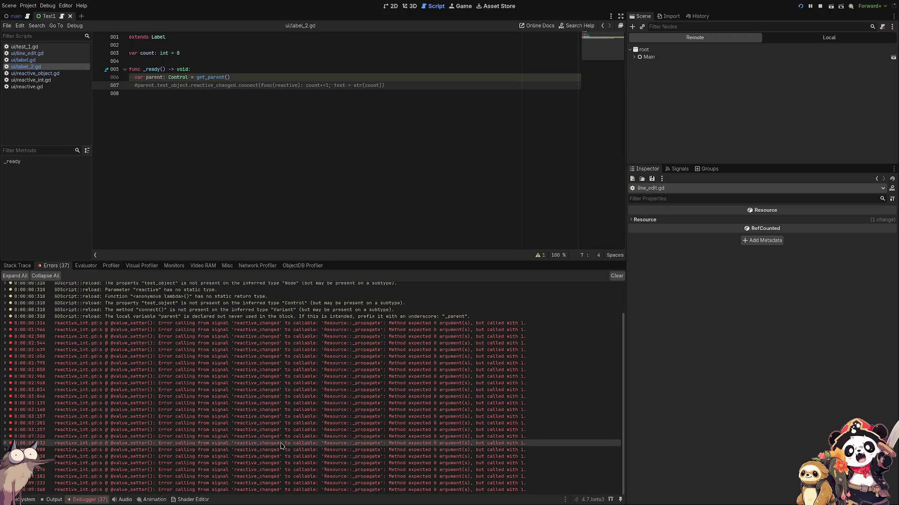
pyautogui.moveTo(379, 371)
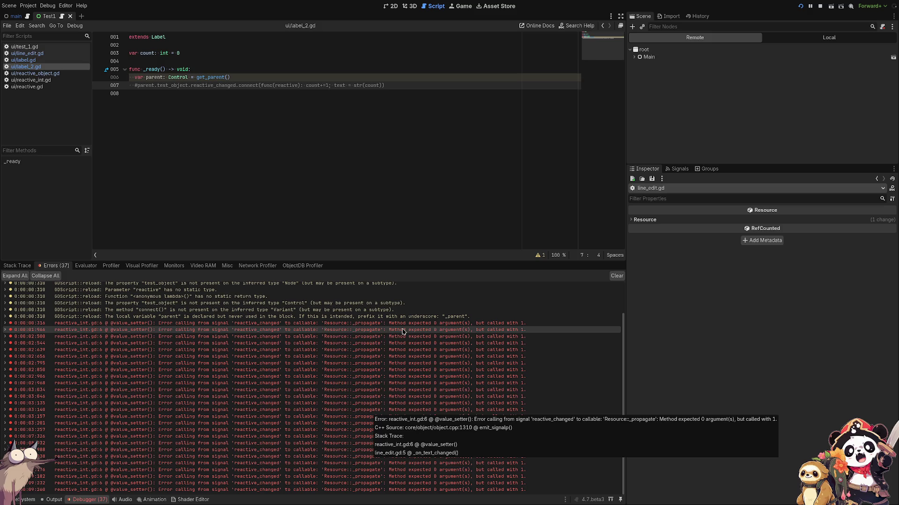
pyautogui.doubleClick(402, 330)
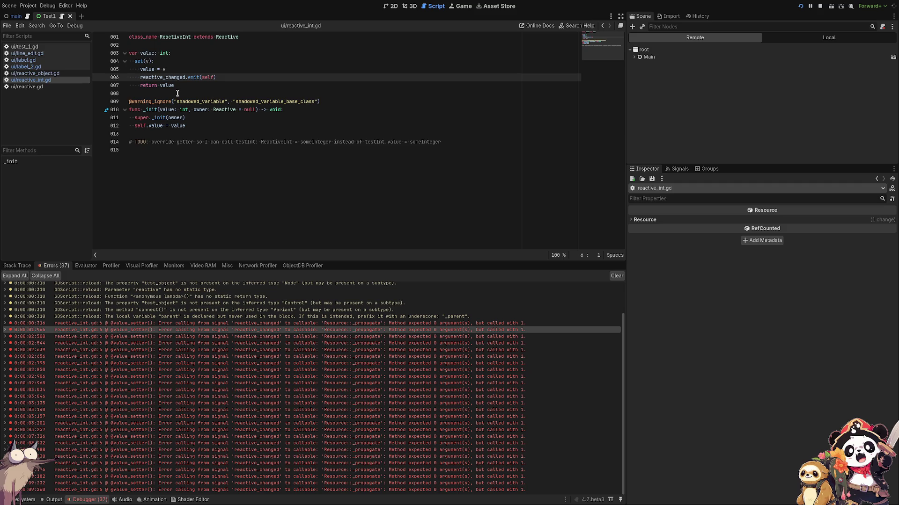
# Step: Open reactive.gd and select the _propagate method name on line 18
pyautogui.click(43, 54)
pyautogui.click(44, 87)
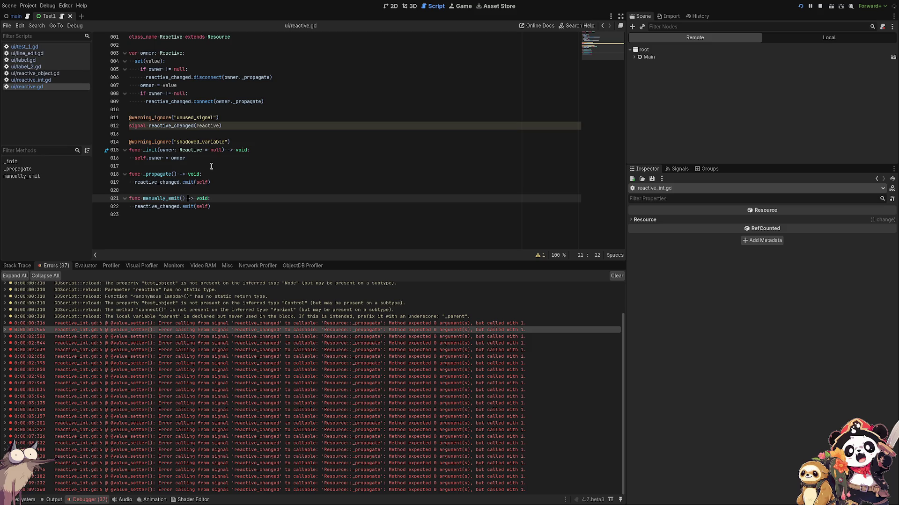
pyautogui.doubleClick(155, 174)
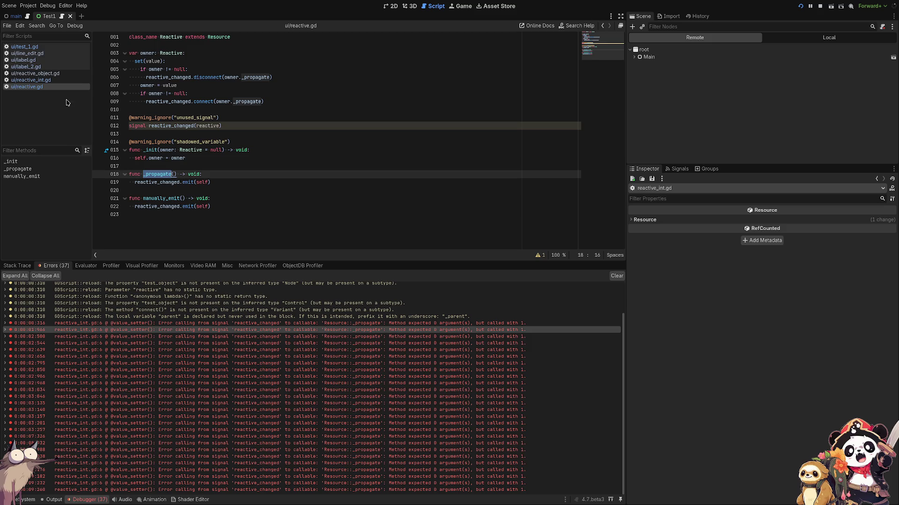
# Step: Inspect the reactive_changed and _propagate links on lines 9–10 of reactive_object.gd, then jump to Reactive
pyautogui.click(41, 74)
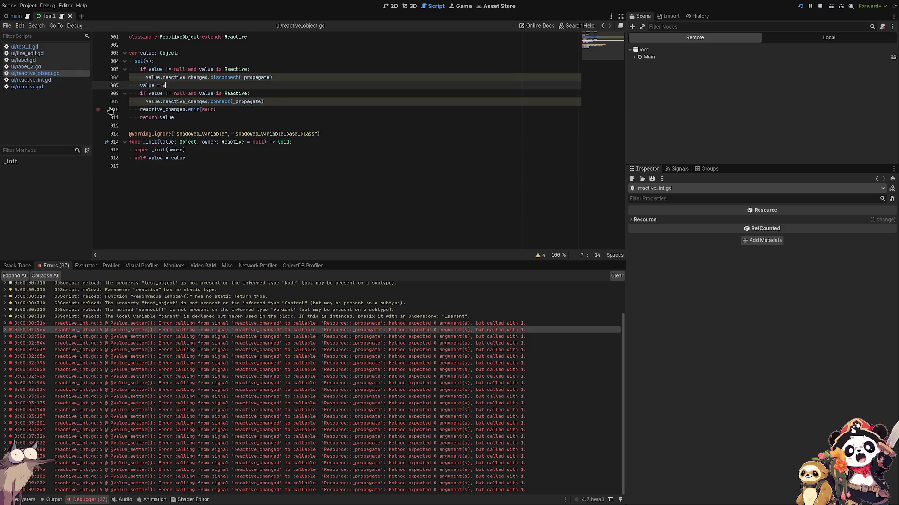
pyautogui.click(230, 118)
pyautogui.click(224, 126)
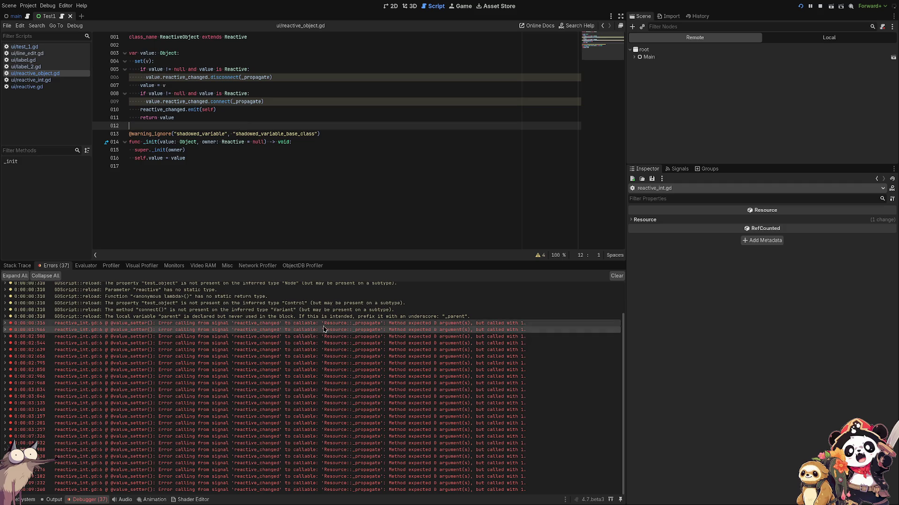
pyautogui.moveTo(330, 332)
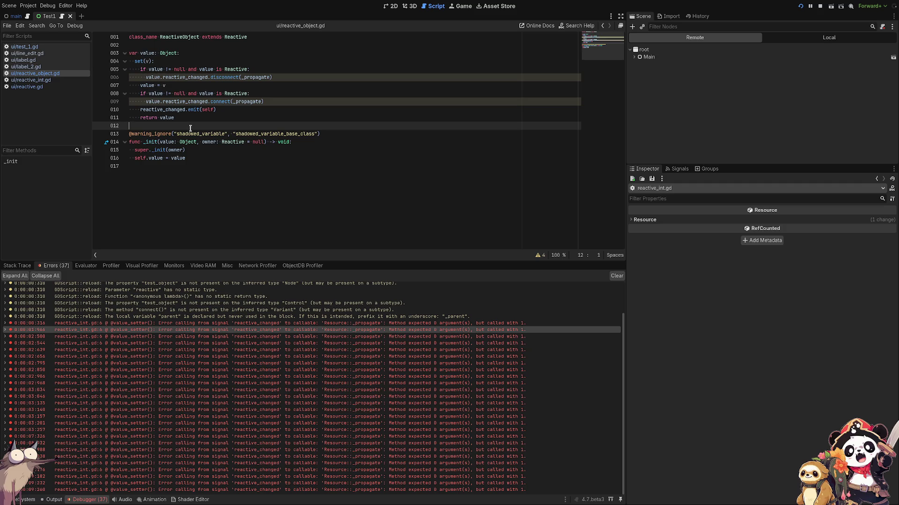
pyautogui.doubleClick(169, 109)
pyautogui.doubleClick(251, 101)
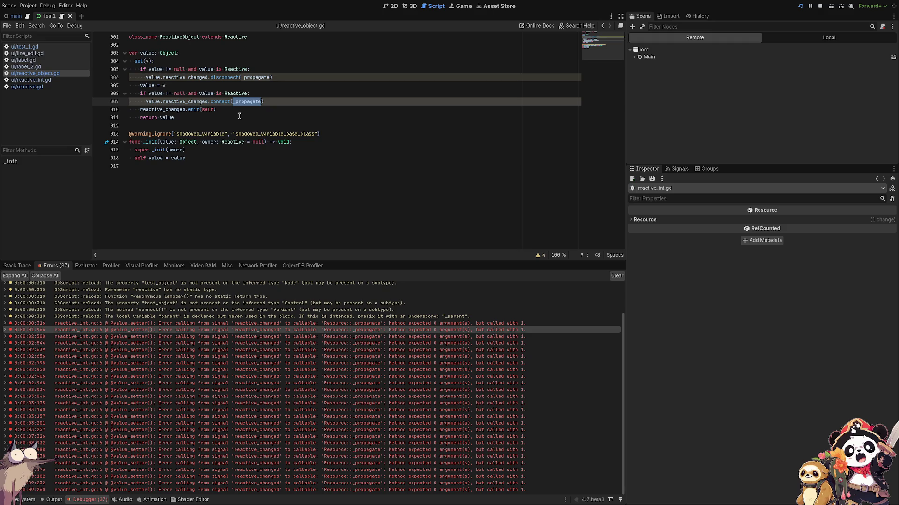
pyautogui.doubleClick(161, 111)
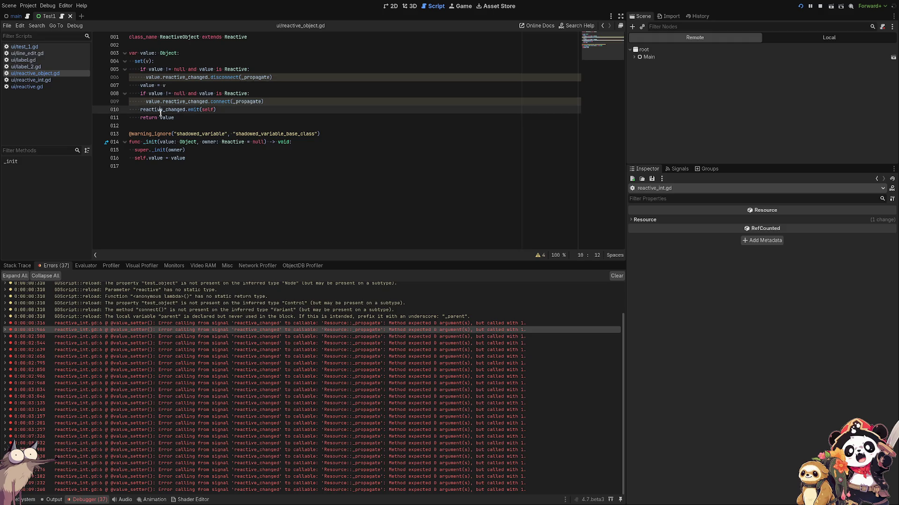
pyautogui.click(197, 109)
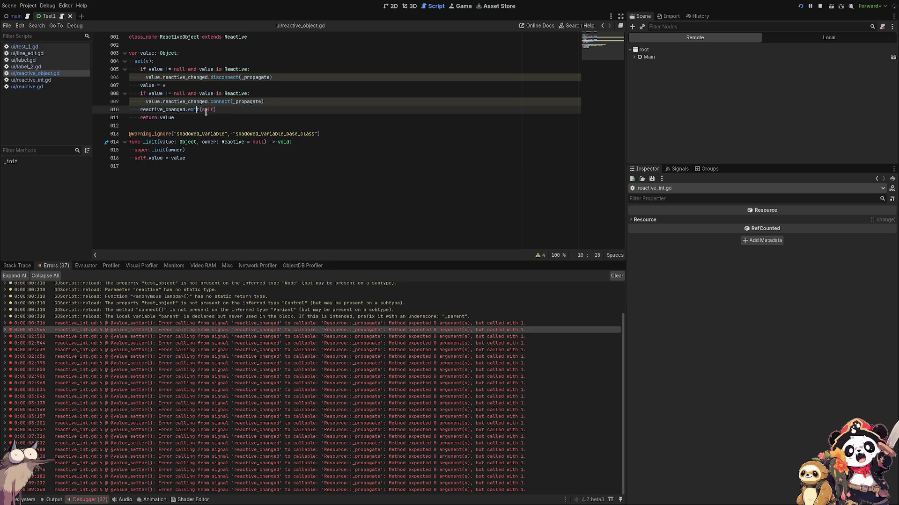
pyautogui.keyDown('ctrl'); pyautogui.click(236, 69); pyautogui.keyUp('ctrl')
pyautogui.click(180, 135)
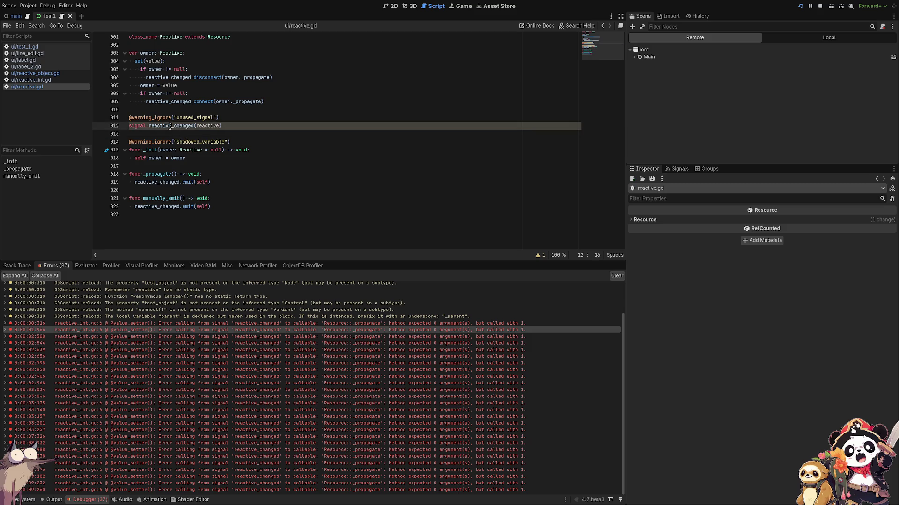
# Step: Select _propagate on line 18 of reactive.gd and search it with Ctrl+F, finding 3 matches
pyautogui.doubleClick(171, 127)
pyautogui.click(189, 135)
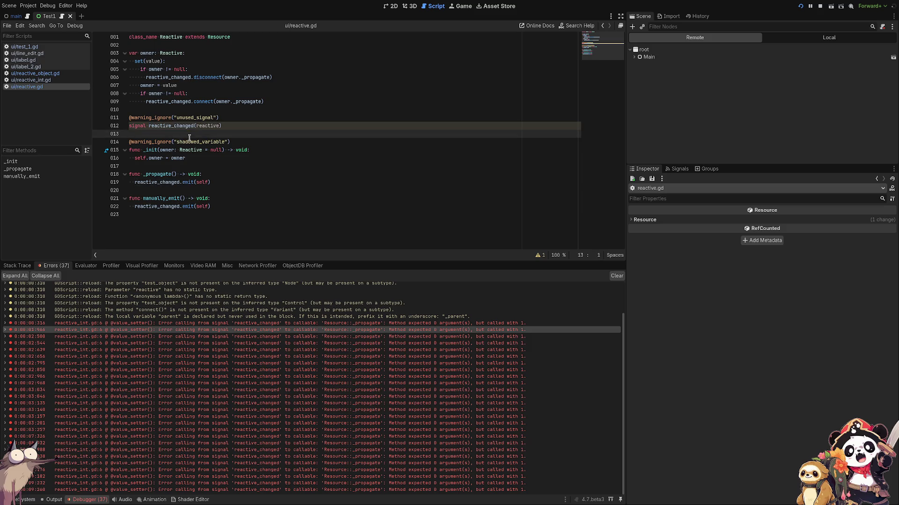
pyautogui.doubleClick(158, 174)
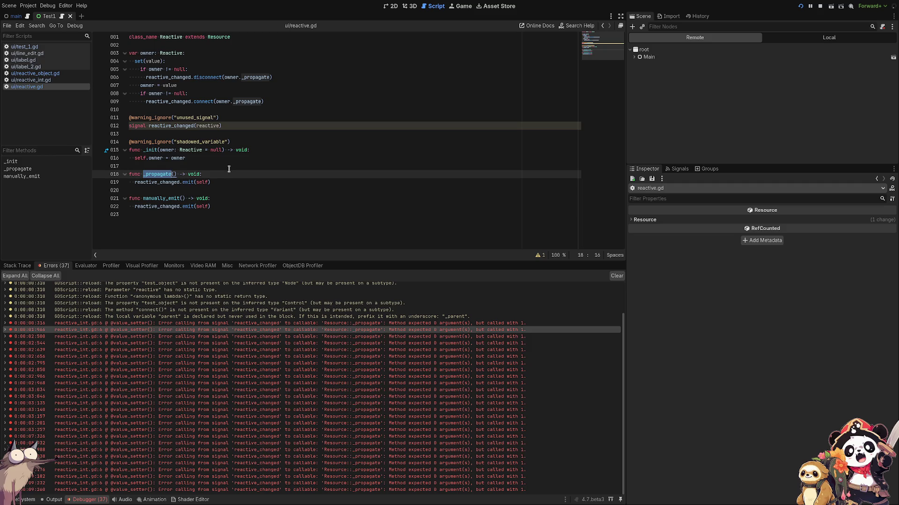
pyautogui.click(205, 102)
pyautogui.doubleClick(248, 102)
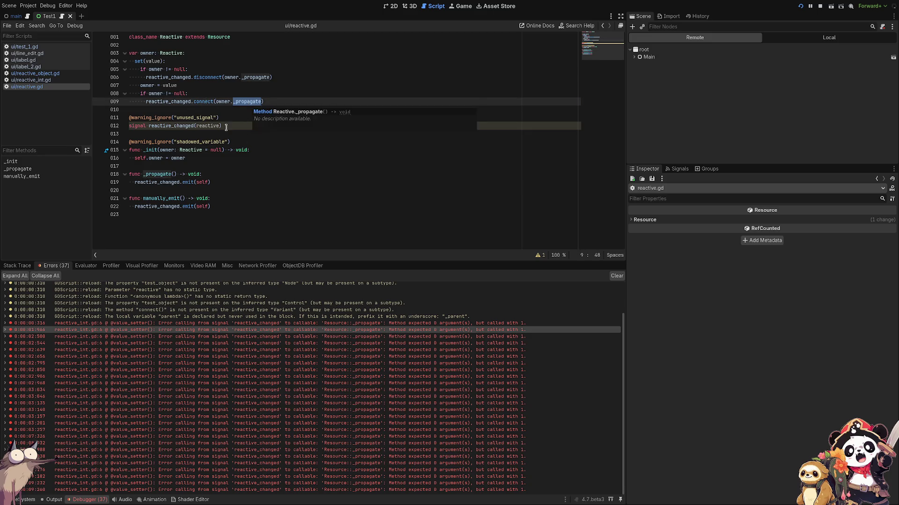
pyautogui.click(246, 110)
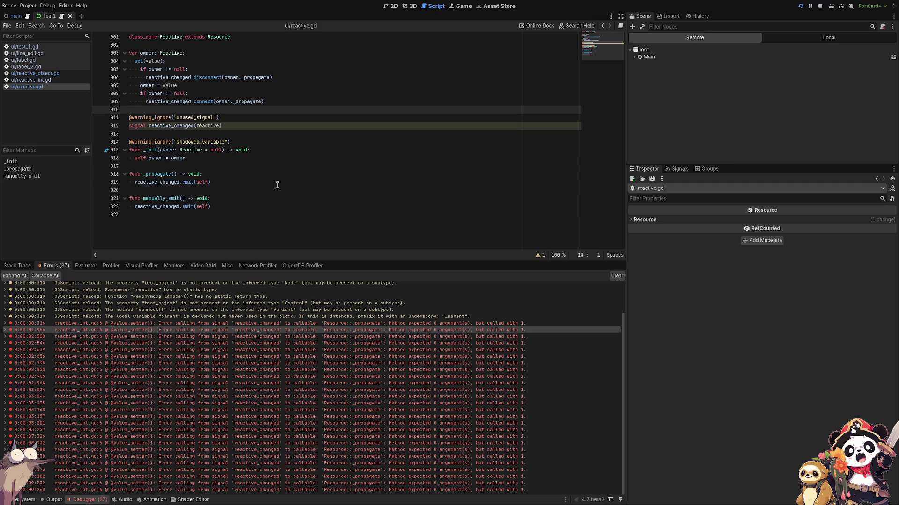
pyautogui.doubleClick(168, 176)
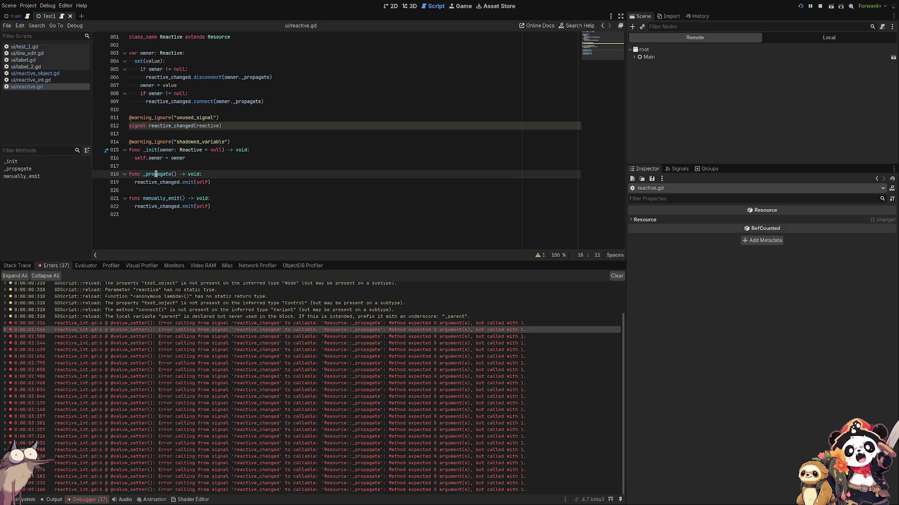
pyautogui.hotkey('ctrl', 'f')
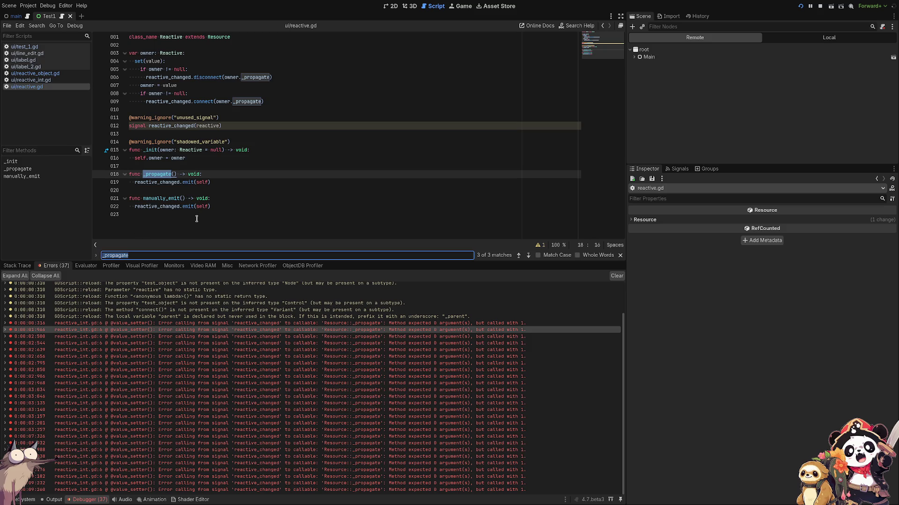
pyautogui.click(202, 167)
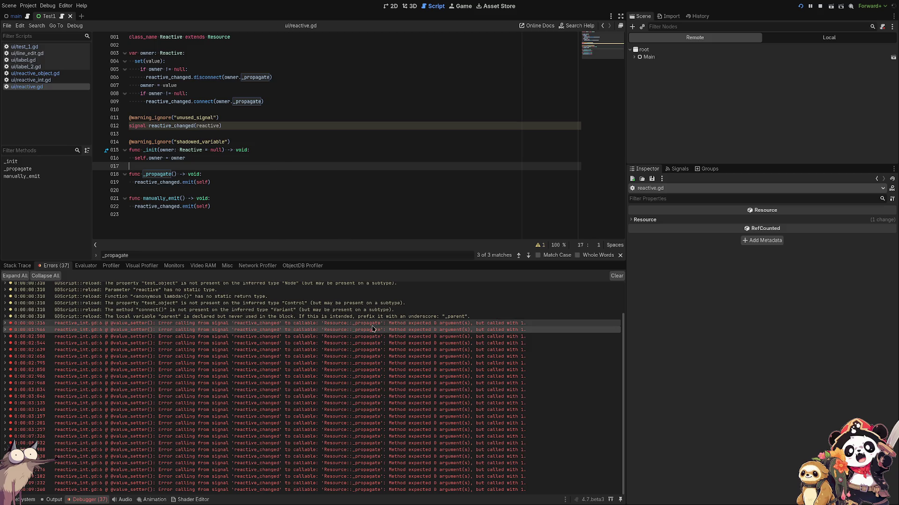
pyautogui.click(42, 80)
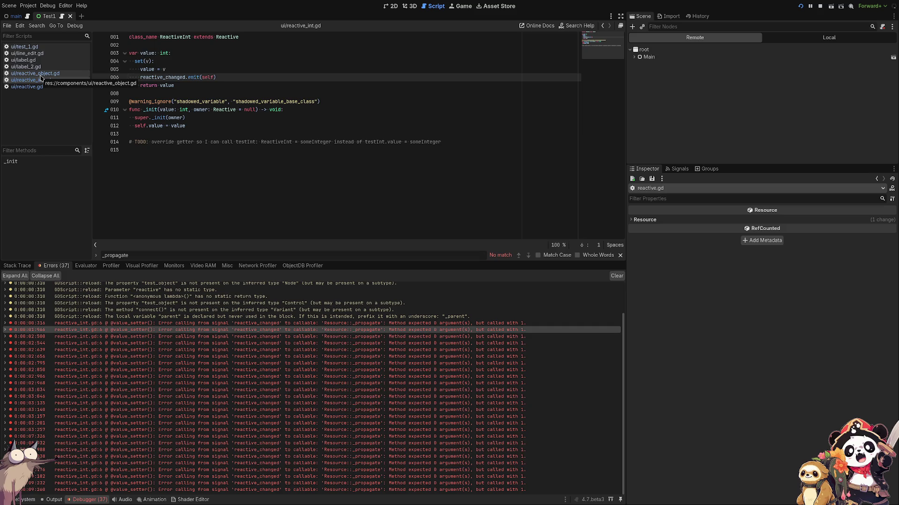
pyautogui.click(41, 75)
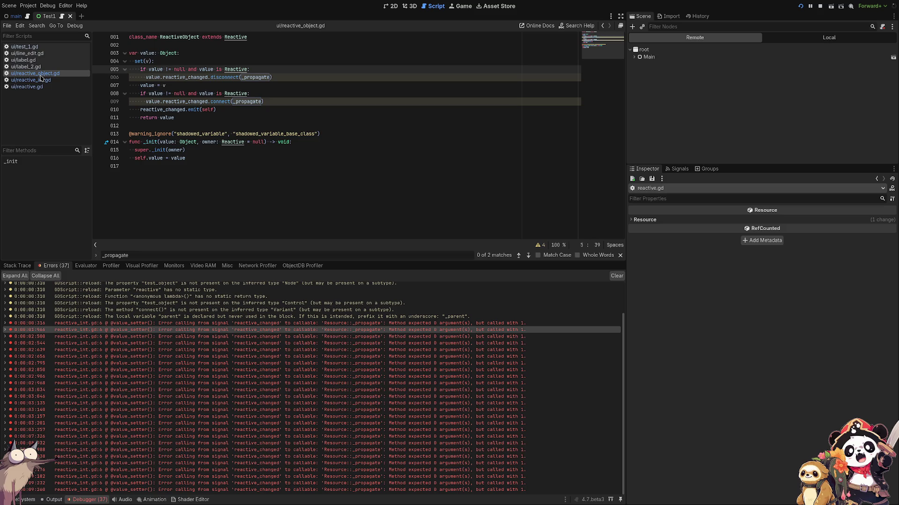
pyautogui.click(234, 110)
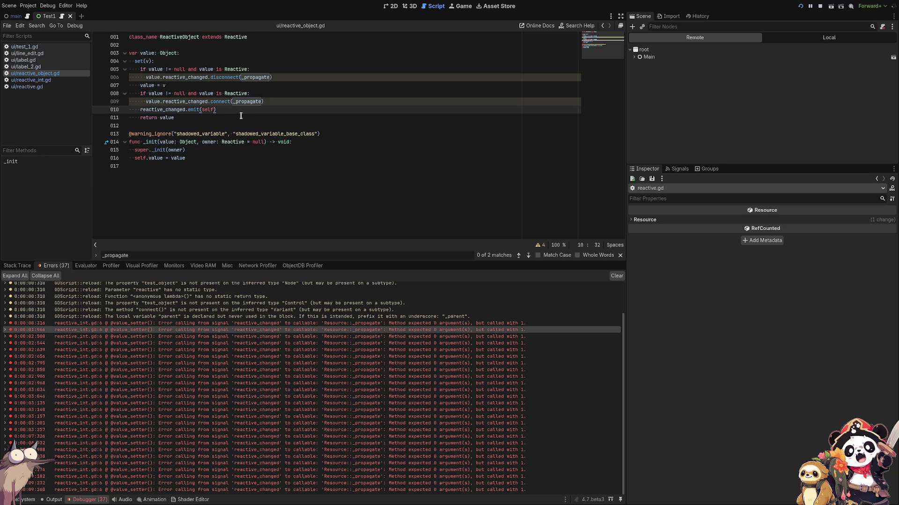
pyautogui.doubleClick(194, 101)
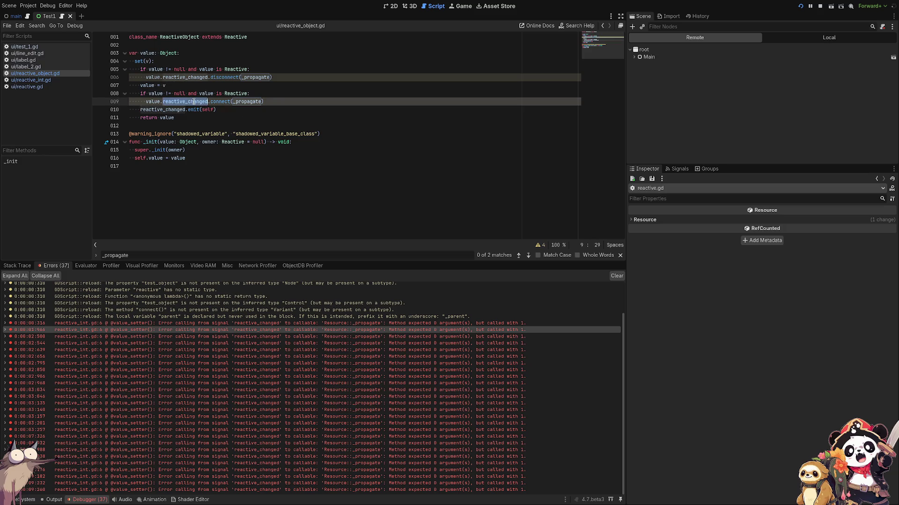
pyautogui.click(222, 117)
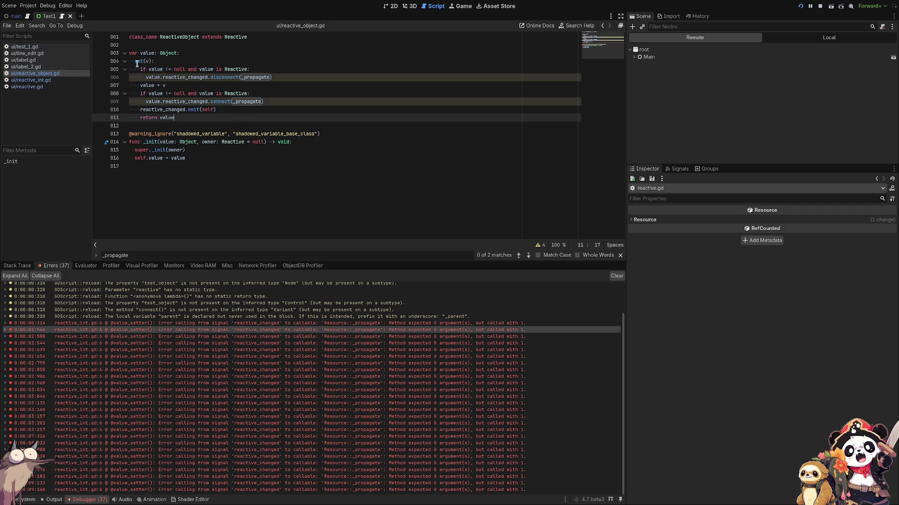
pyautogui.click(26, 87)
pyautogui.click(193, 113)
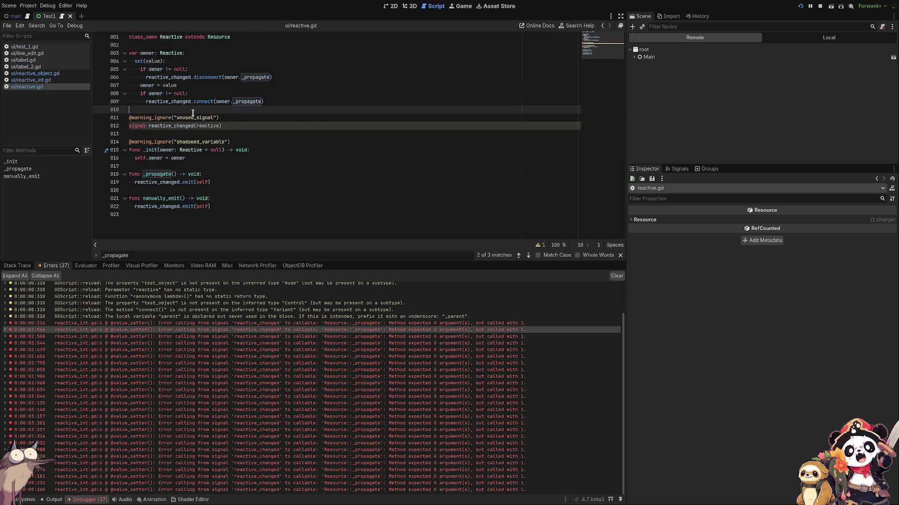
pyautogui.click(179, 190)
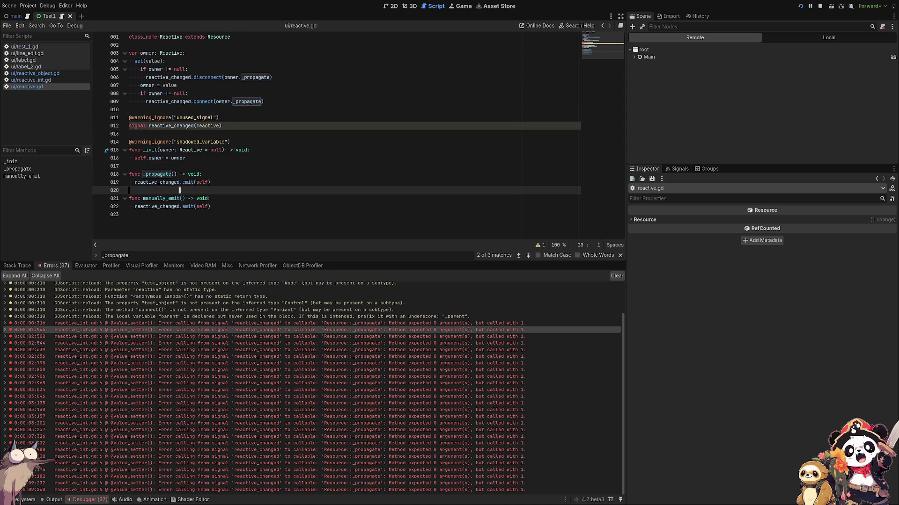
pyautogui.doubleClick(156, 182)
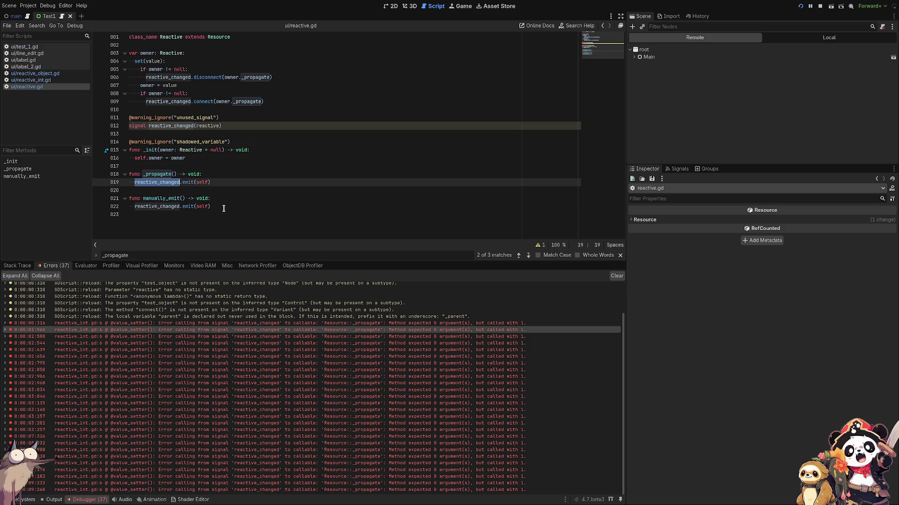
pyautogui.click(205, 192)
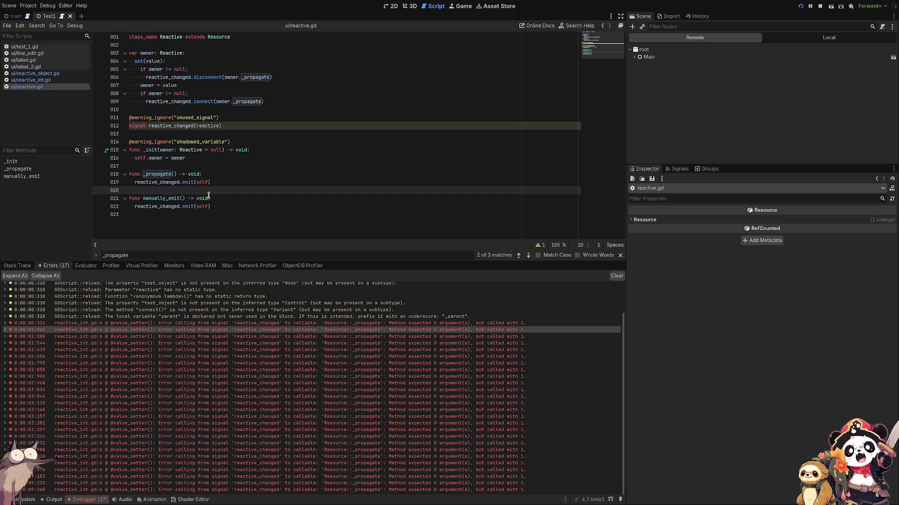
pyautogui.click(174, 175)
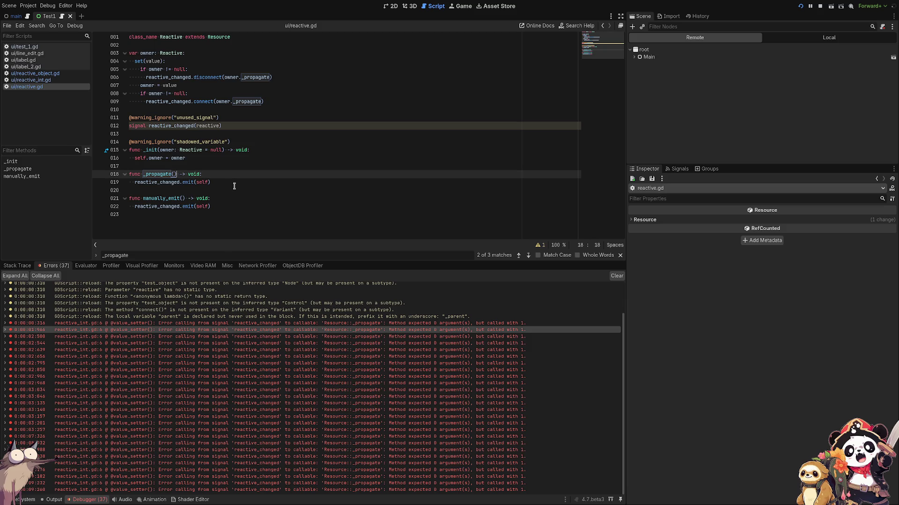
pyautogui.click(175, 174)
# Step: Type the parameter name reactive inside _propagate() on line 18
pyautogui.write('rea')
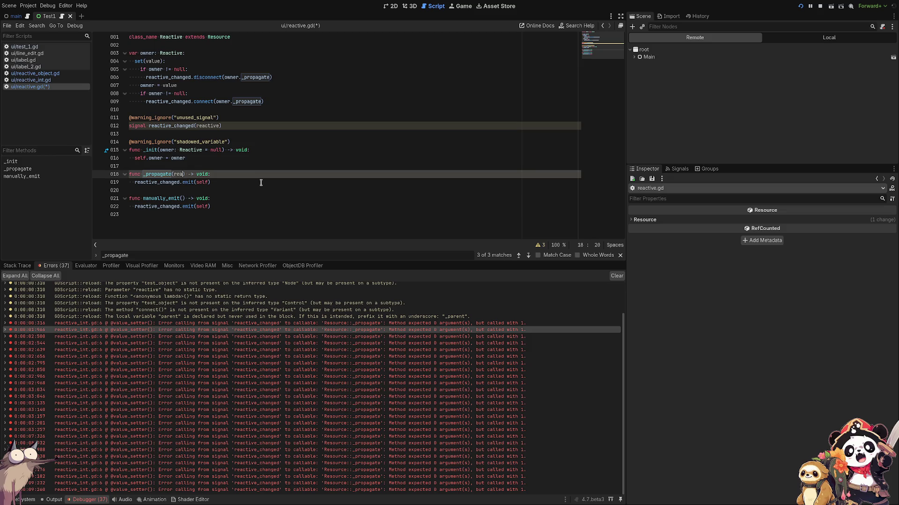
pyautogui.doubleClick(179, 174)
pyautogui.write('ctive')
pyautogui.click(229, 119)
pyautogui.click(233, 174)
pyautogui.press('Return')
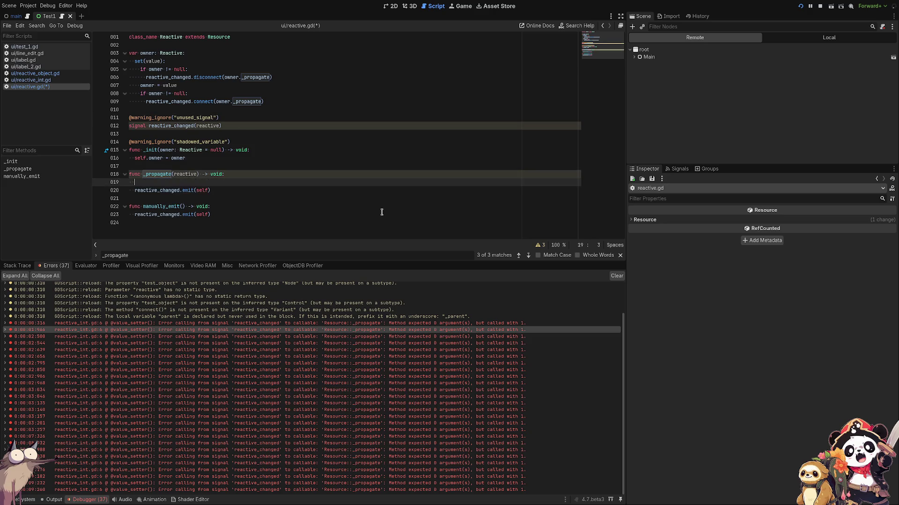
pyautogui.press('BackSpace')
pyautogui.press('BackSpace')
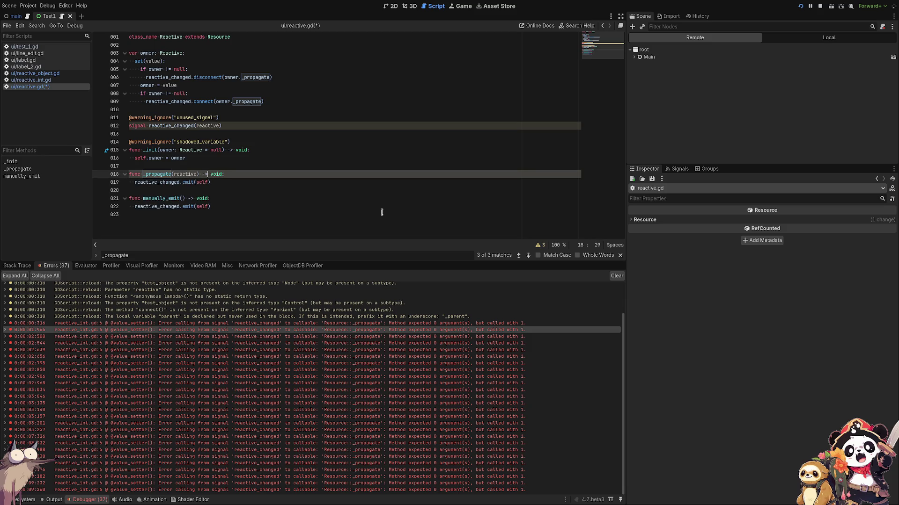
# Step: Prefix the parameter with an underscore to make it _reactive and save reactive.gd
pyautogui.write('_')
pyautogui.hotkey('ctrl', 's')
pyautogui.click(346, 205)
pyautogui.click(207, 186)
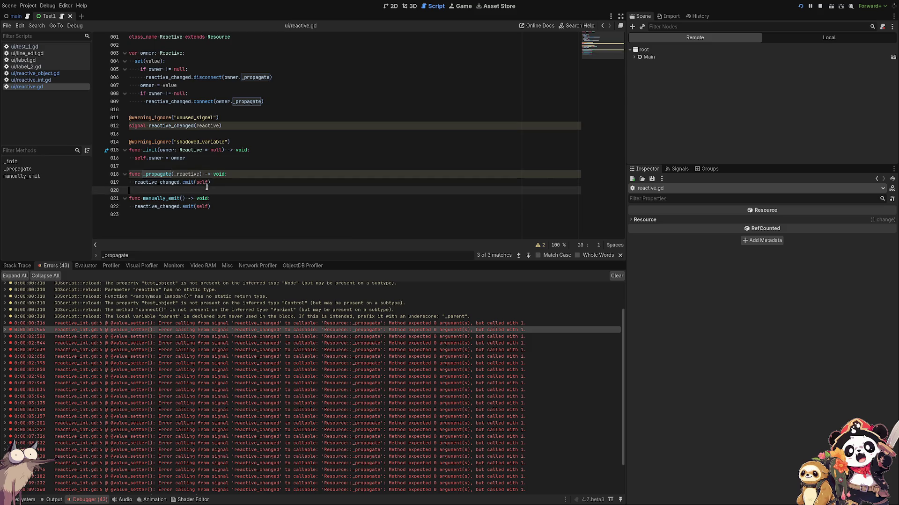
# Step: Remove the underscore so the _propagate parameter is reactive again, and save the script
pyautogui.click(178, 174)
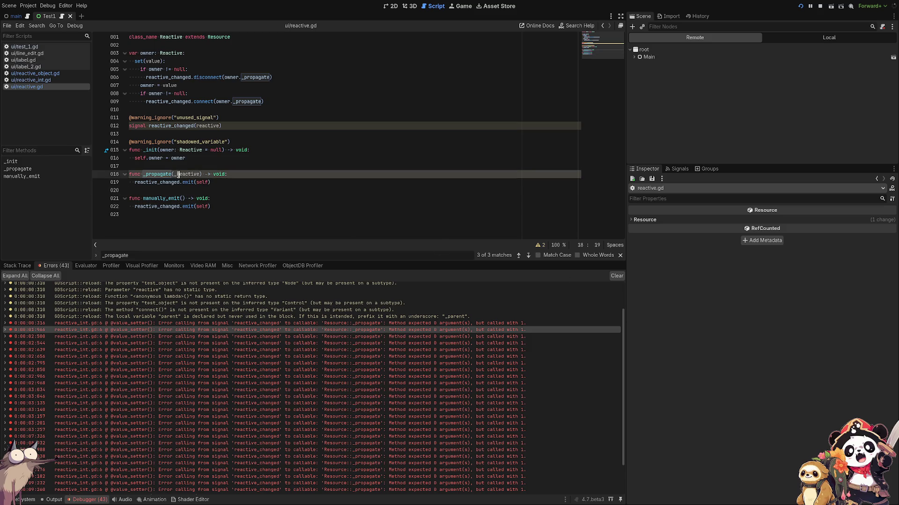
pyautogui.doubleClick(178, 174)
pyautogui.press('Left')
pyautogui.press('Delete')
pyautogui.hotkey('ctrl', 's')
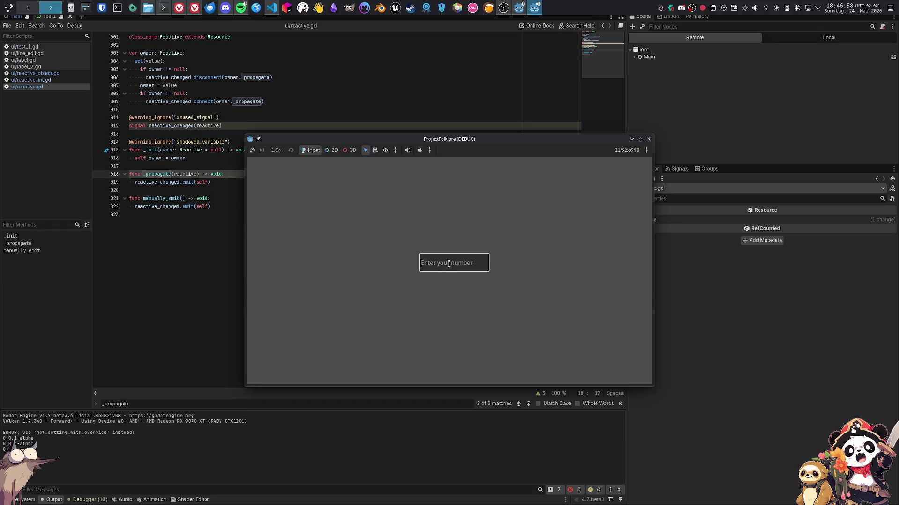
pyautogui.write('fejsejfljsejflisefjiesfjisefij')
pyautogui.hotkey('ctrl', 'a')
pyautogui.write('099905903')
pyautogui.write('9059035')
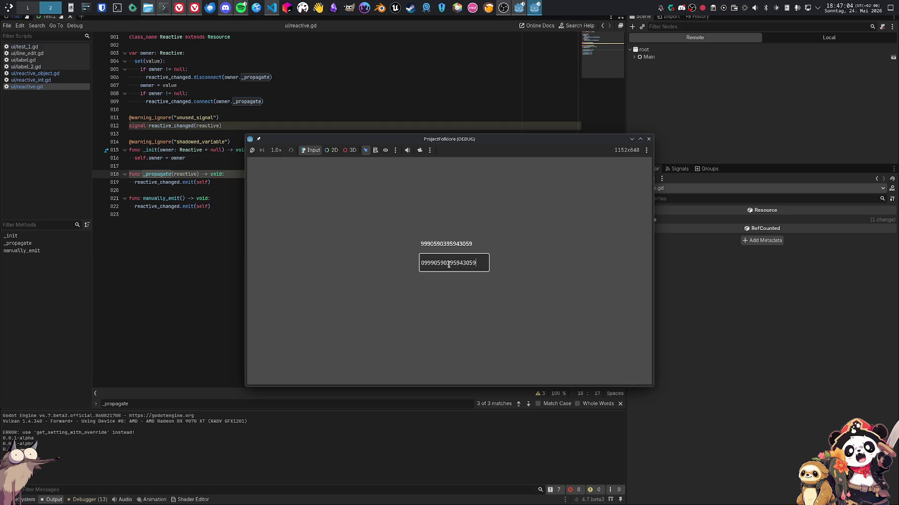
pyautogui.hotkey('ctrl', 'a')
pyautogui.press('BackSpace')
pyautogui.write('12')
pyautogui.press('BackSpace')
pyautogui.press('BackSpace')
pyautogui.write('64643')
pyautogui.hotkey('ctrl', 'a')
pyautogui.press('BackSpace')
pyautogui.click(648, 139)
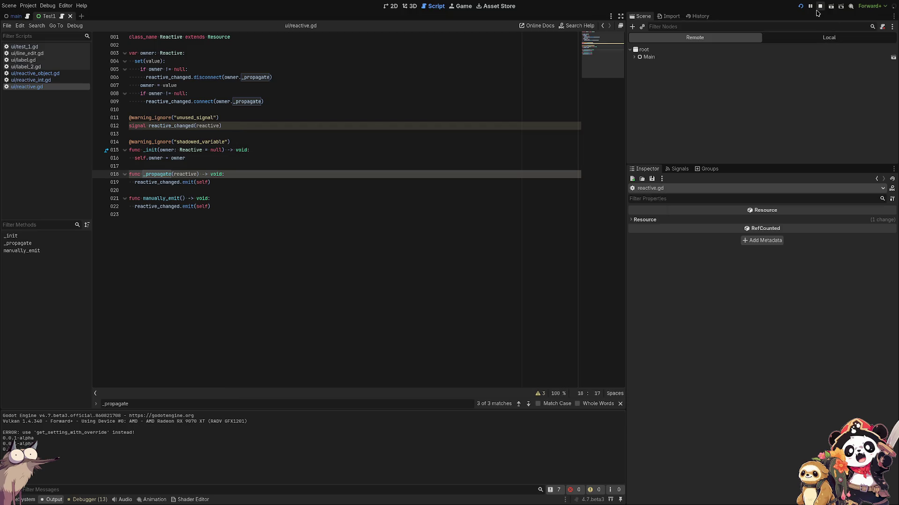
# Step: Review the 13 reload warnings in the debugger's Errors list
pyautogui.click(250, 159)
pyautogui.press('Down')
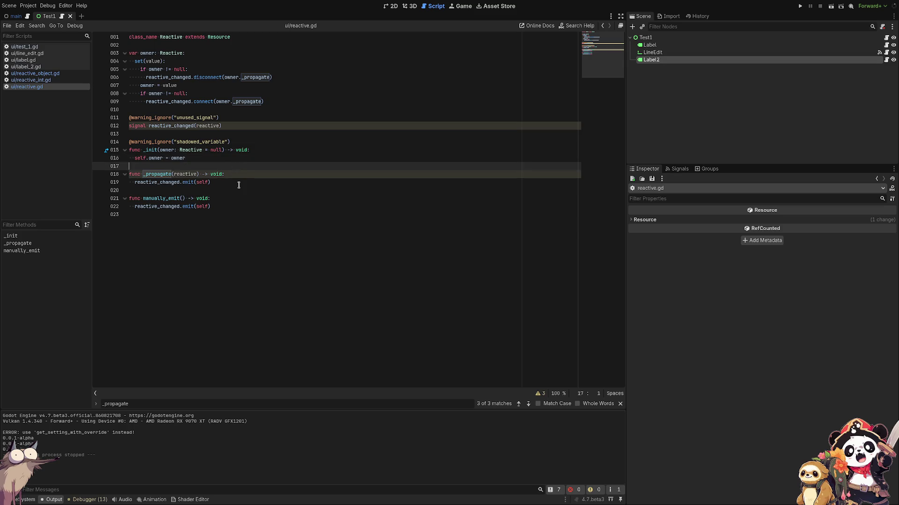
pyautogui.click(197, 189)
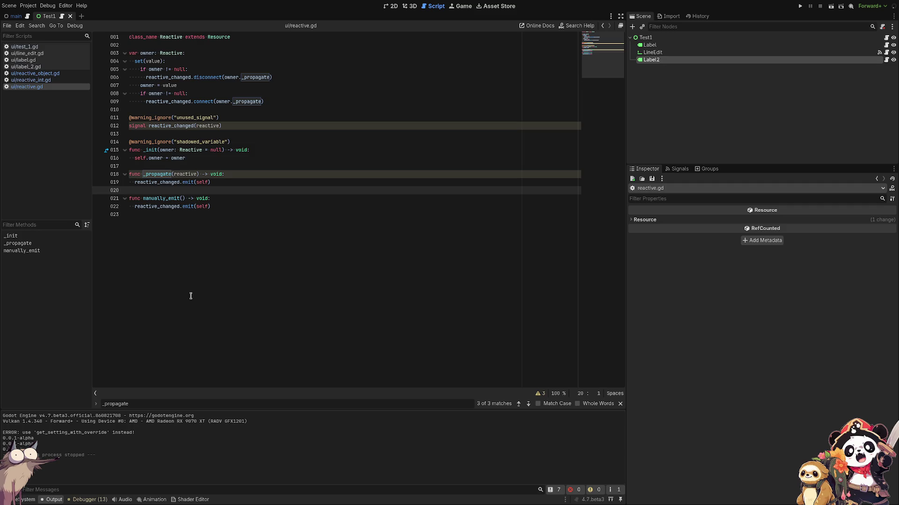
pyautogui.click(87, 500)
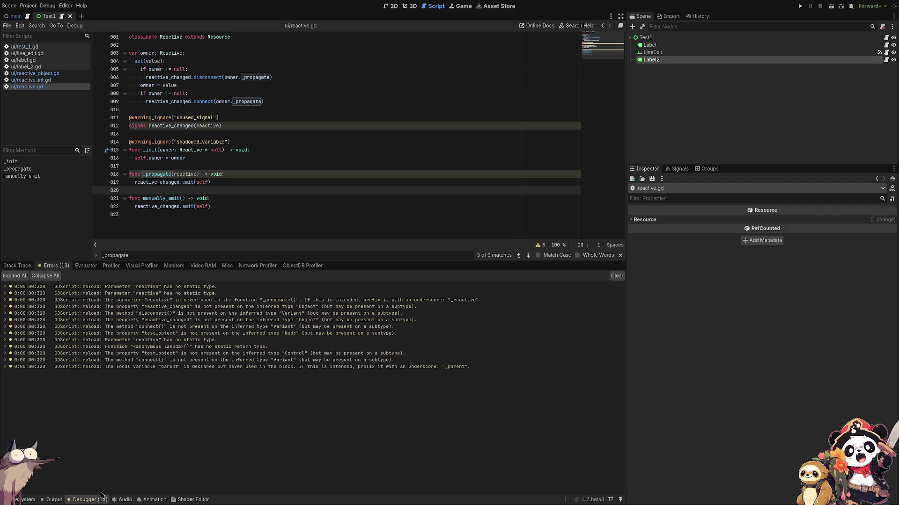
pyautogui.click(101, 496)
# Step: Rerun the scene, type 89898489w384 to confirm the letter is filtered, then open reactive_int.gd
pyautogui.click(800, 7)
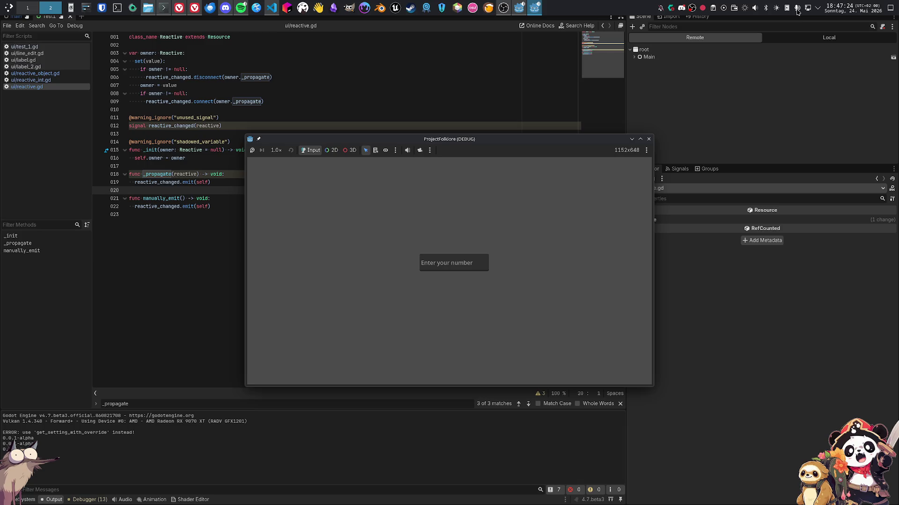
pyautogui.click(466, 268)
pyautogui.write('89898489w384')
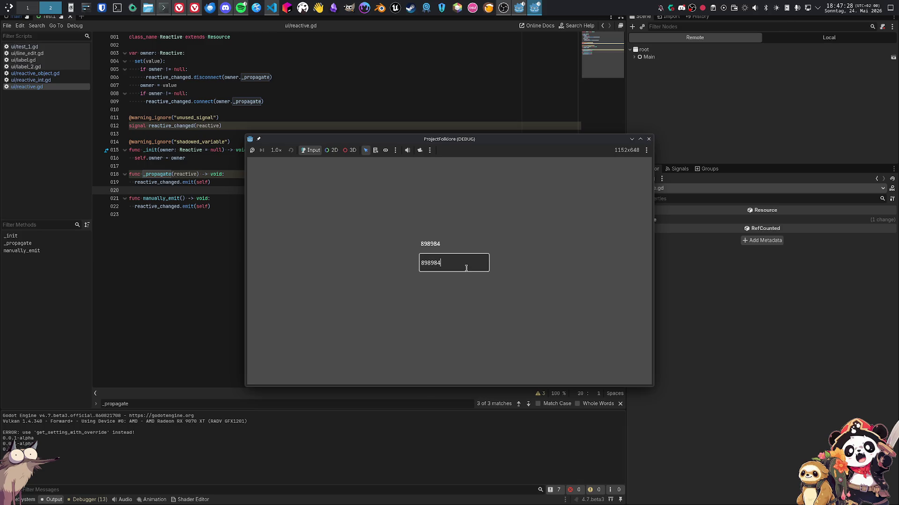
pyautogui.click(649, 139)
pyautogui.click(39, 80)
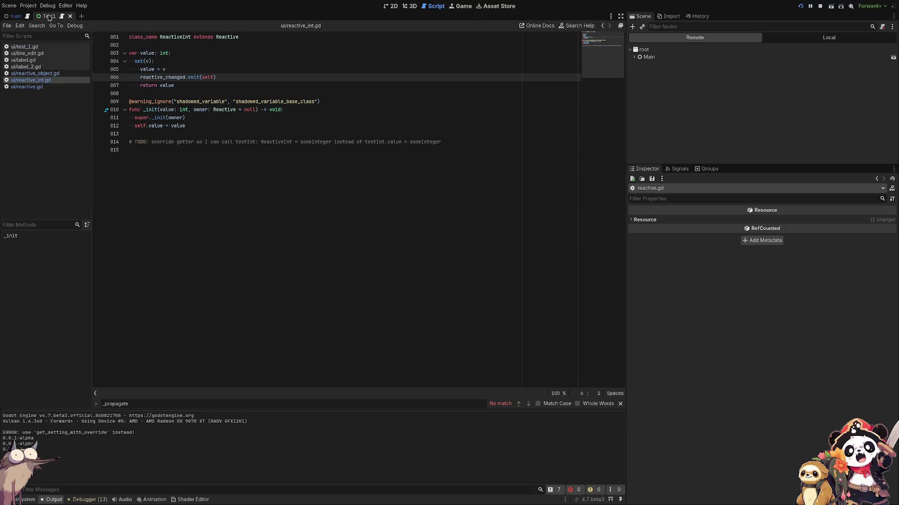
# Step: In the 2D view's local Test1 tree, move Label2 just below the number field and save the scene
pyautogui.click(410, 7)
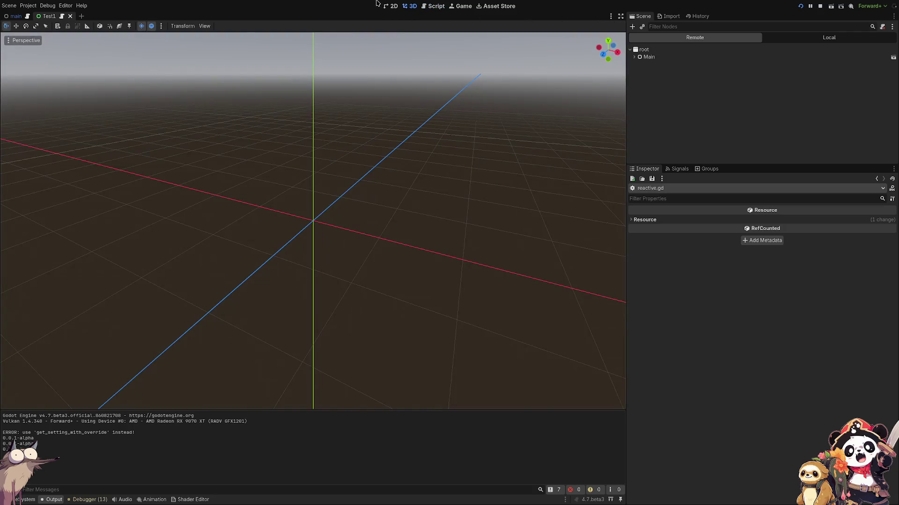
pyautogui.click(392, 6)
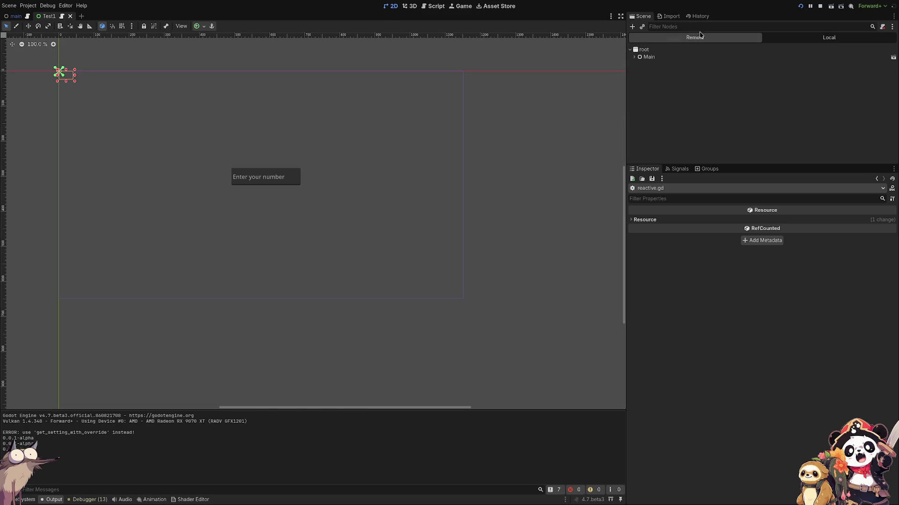
pyautogui.click(665, 17)
pyautogui.click(641, 16)
pyautogui.click(829, 37)
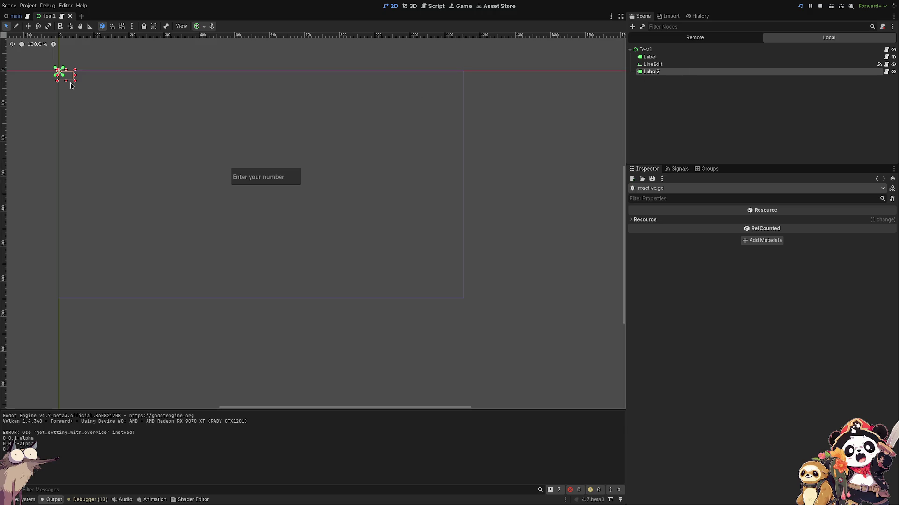
pyautogui.moveTo(73, 77)
pyautogui.mouseDown()
pyautogui.moveTo(224, 106)
pyautogui.moveTo(248, 209)
pyautogui.moveTo(249, 192)
pyautogui.moveTo(300, 193)
pyautogui.mouseUp()
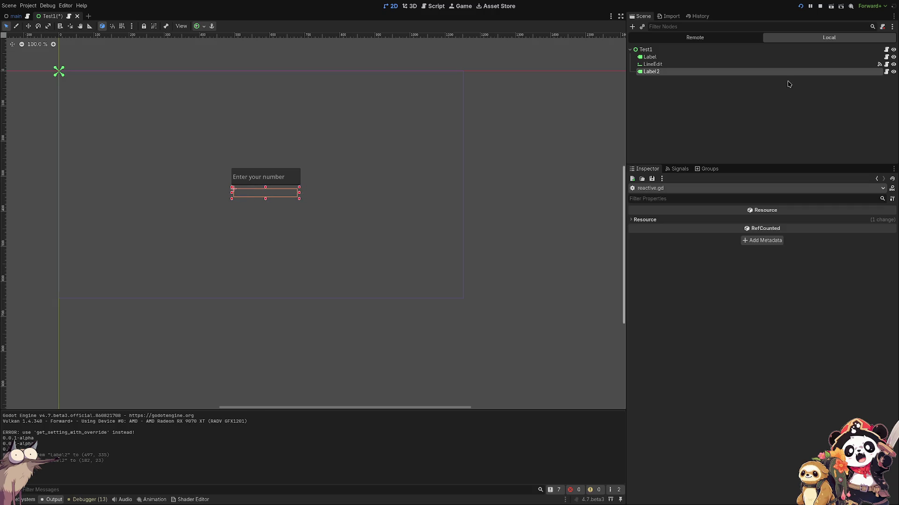
pyautogui.click(659, 74)
pyautogui.click(670, 236)
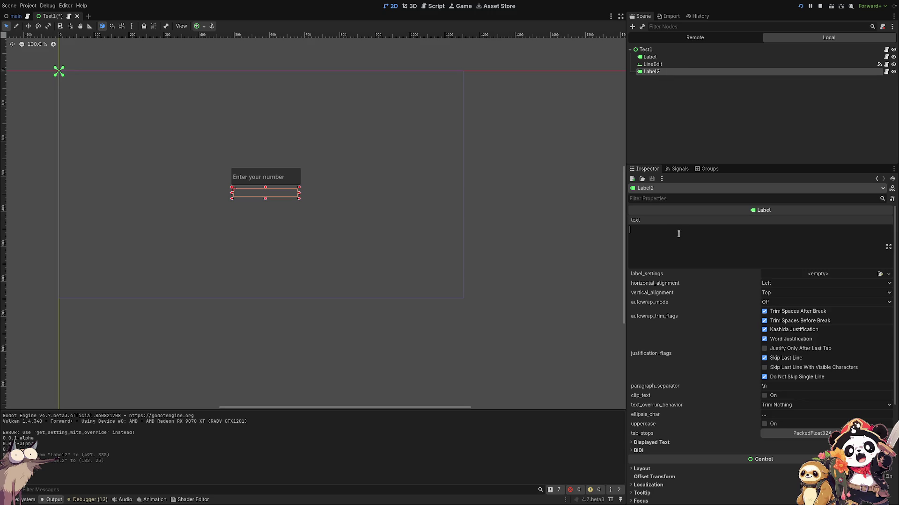
pyautogui.hotkey('ctrl', 's')
pyautogui.click(820, 6)
pyautogui.click(801, 6)
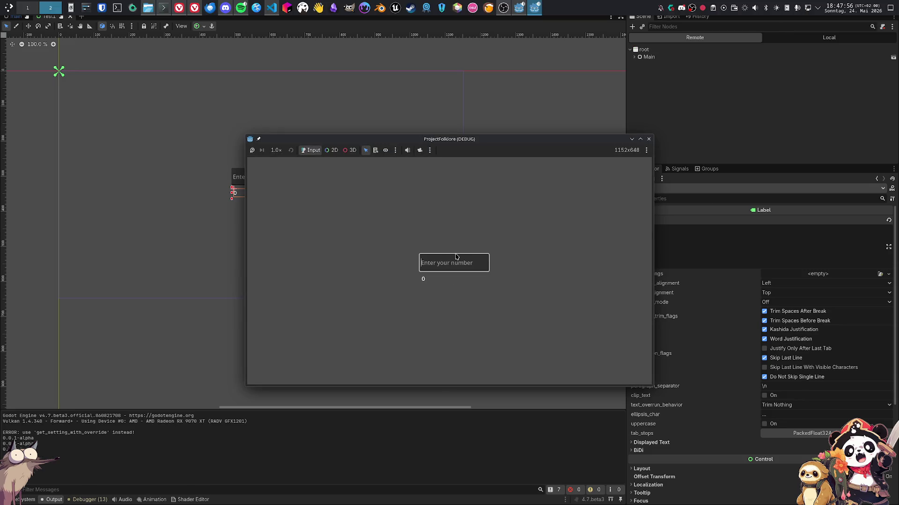
pyautogui.write('853958943958354')
pyautogui.press('Return')
pyautogui.press('F8')
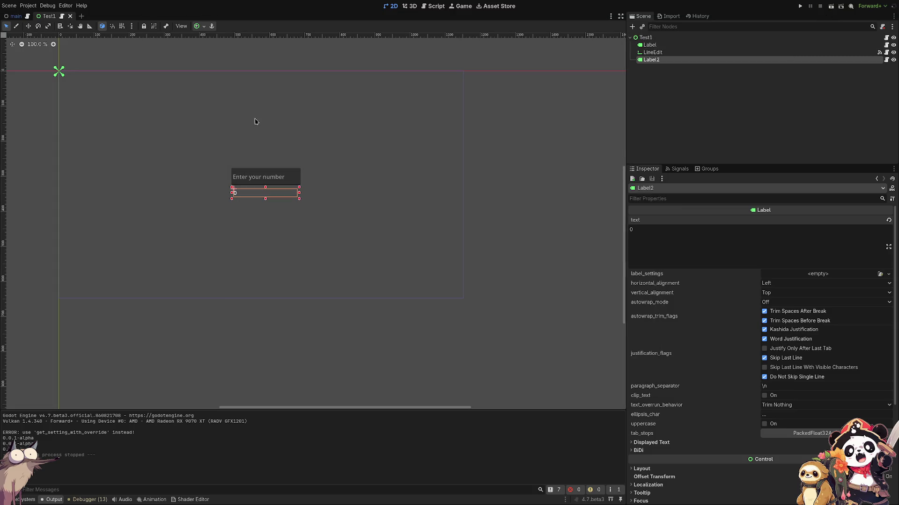
# Step: Look over reactive_int.gd and reactive_object.gd in the Script workspace
pyautogui.click(165, 68)
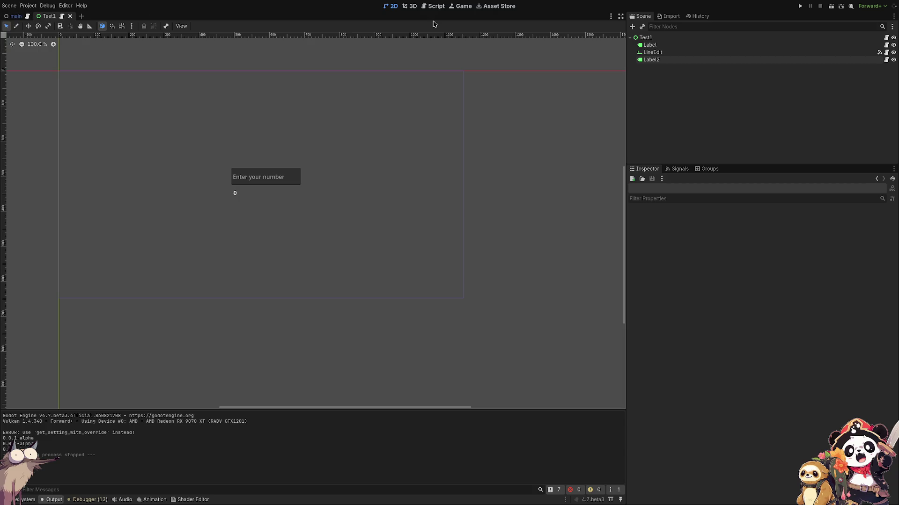
pyautogui.click(440, 7)
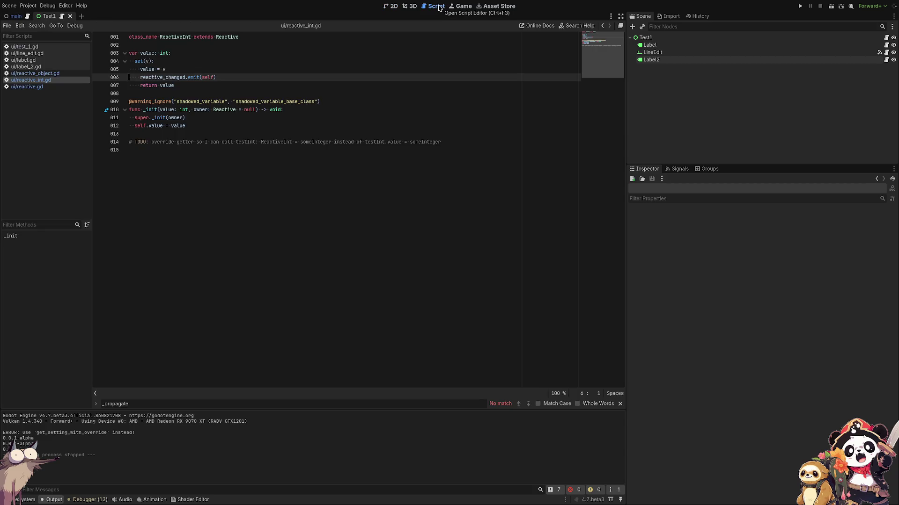
pyautogui.click(156, 134)
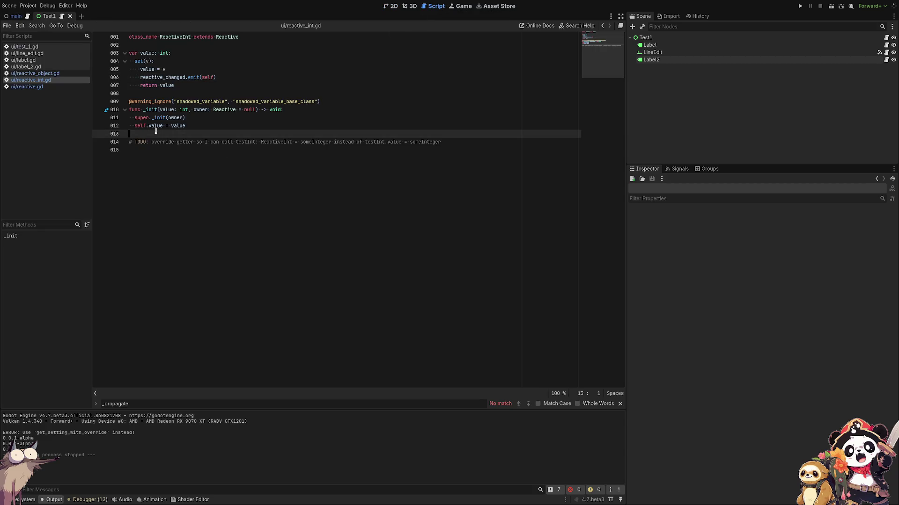
pyautogui.click(162, 155)
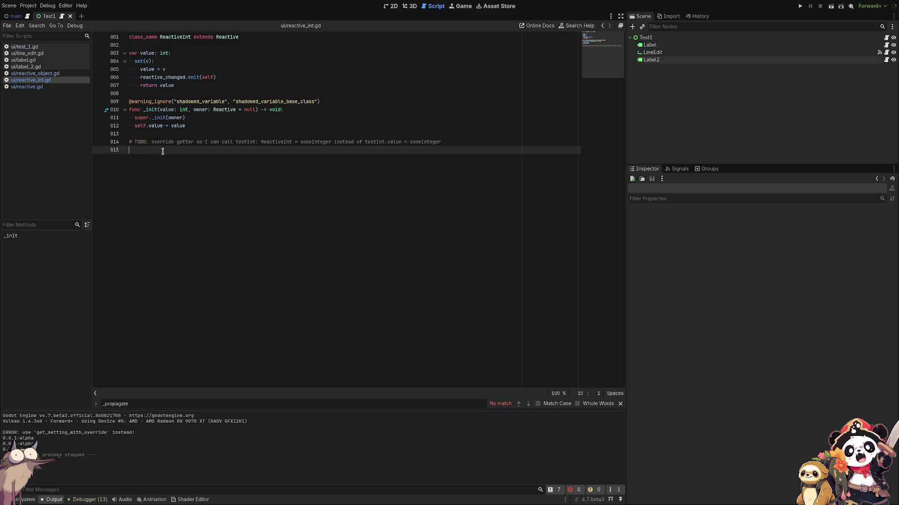
pyautogui.click(33, 74)
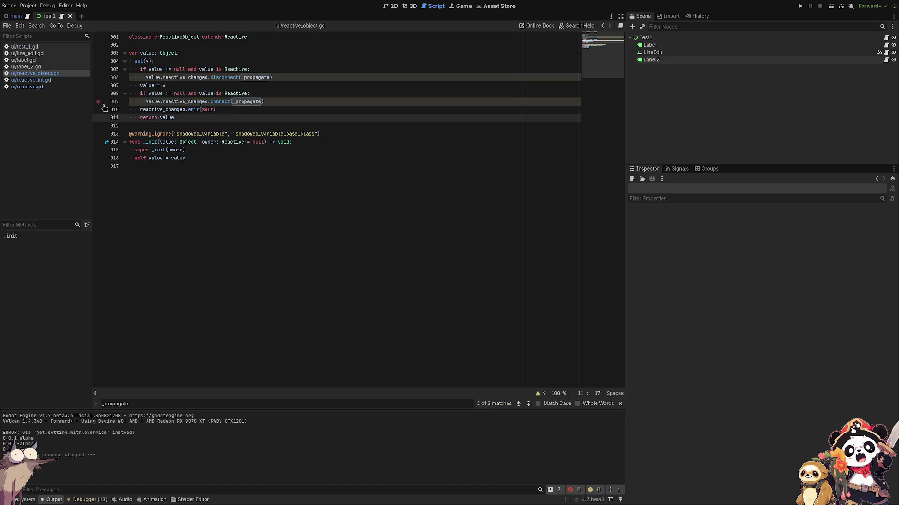
# Step: Uncomment line 7 of label_2.gd with Ctrl+K and save the script
pyautogui.click(26, 67)
pyautogui.click(187, 103)
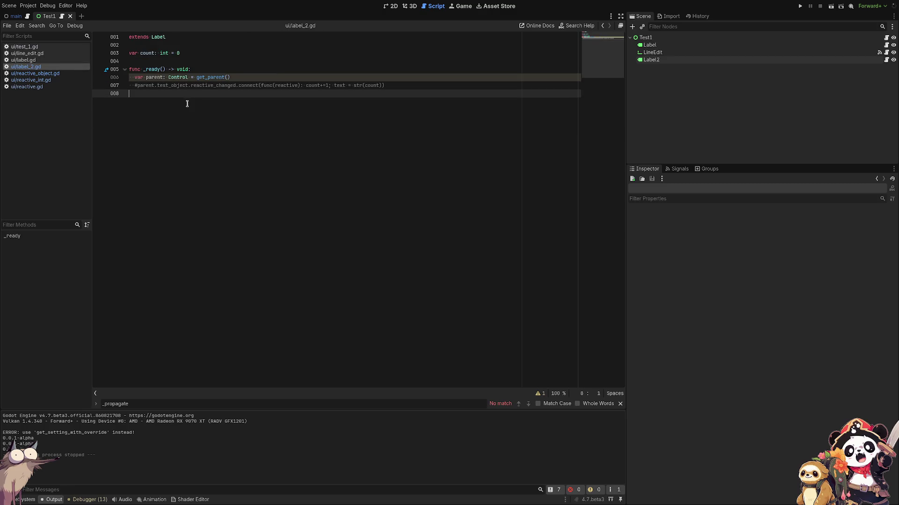
pyautogui.press('Up')
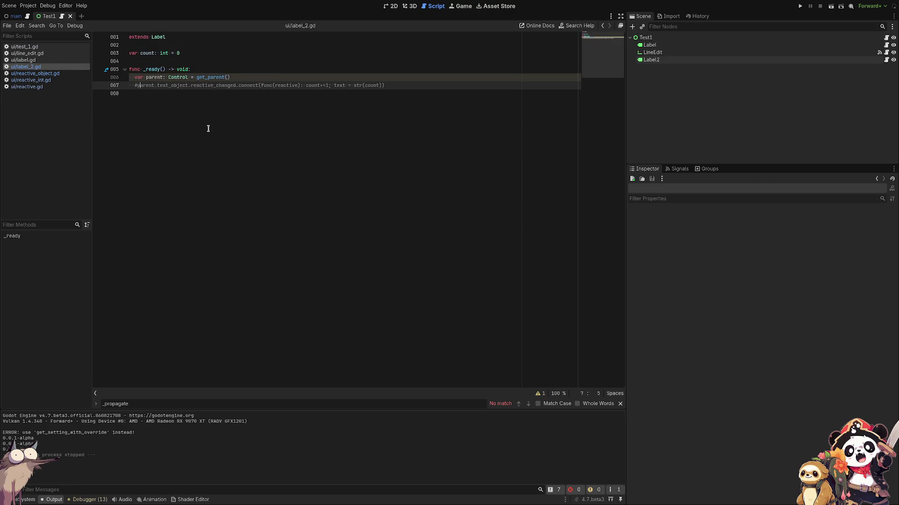
pyautogui.hotkey('ctrl', 'k')
pyautogui.hotkey('ctrl', 's')
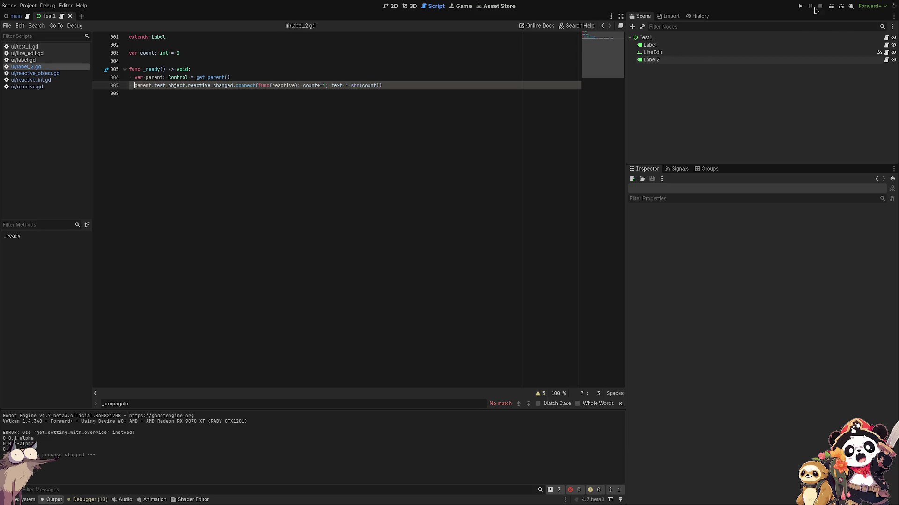
pyautogui.click(800, 6)
pyautogui.click(443, 271)
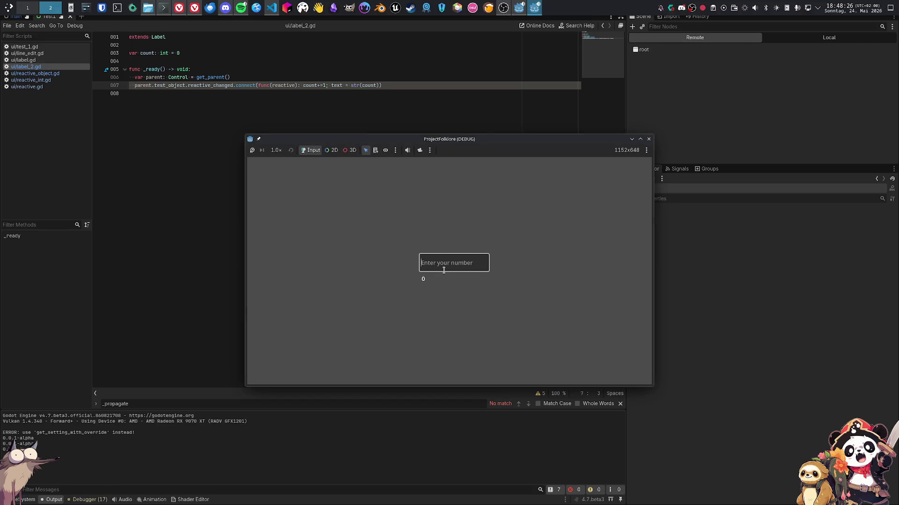
pyautogui.write('8654')
pyautogui.write('898')
pyautogui.write('4968469468')
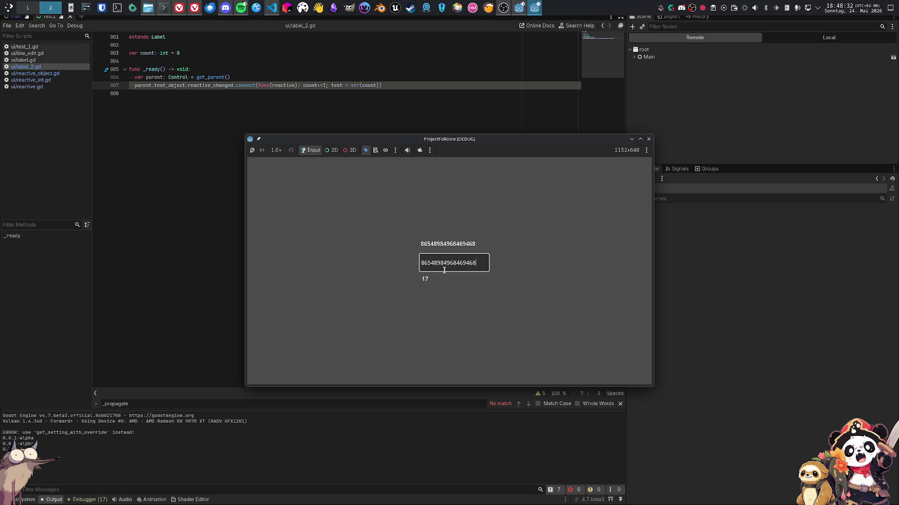
pyautogui.hotkey('ctrl', 'a')
pyautogui.press('BackSpace')
pyautogui.press('F8')
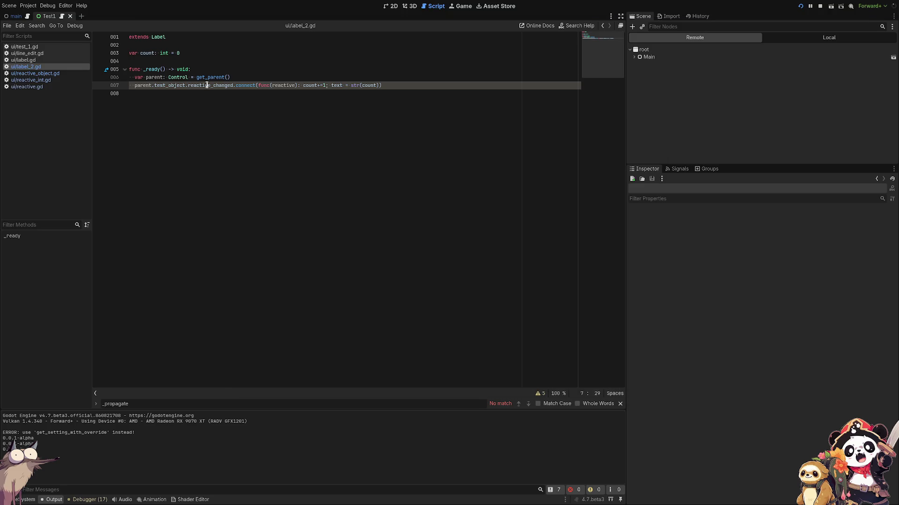
pyautogui.click(195, 94)
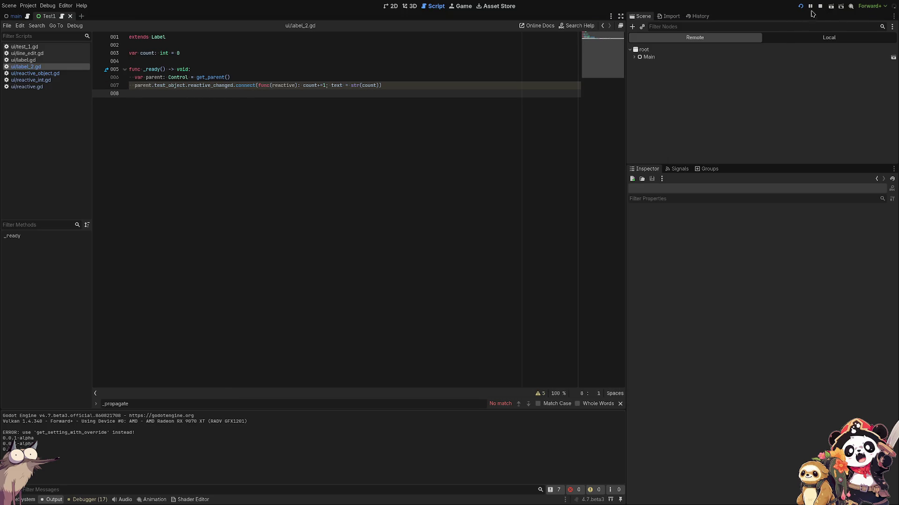
pyautogui.press('F5')
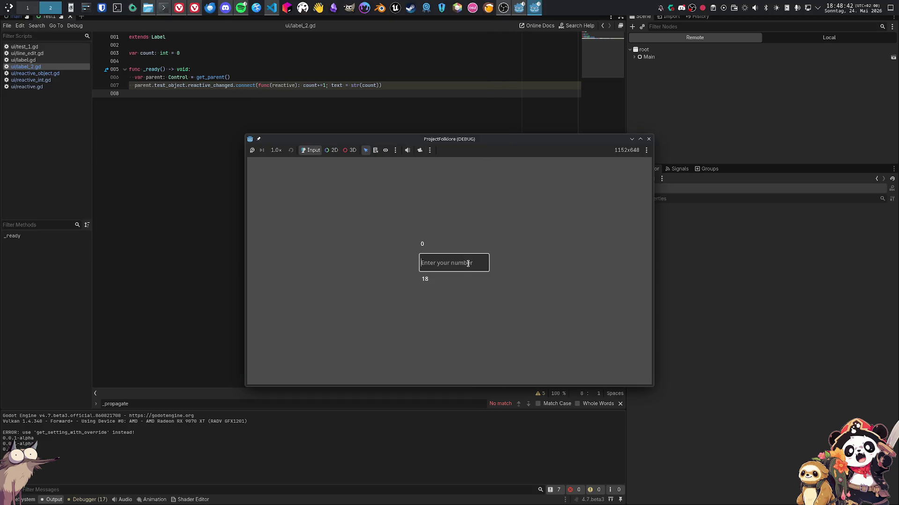
pyautogui.write('469468954968')
pyautogui.click(630, 65)
# Step: Expand Test1 in the remote tree to see Label, LineEdit and Label2, and move the game window upper-left
pyautogui.click(637, 64)
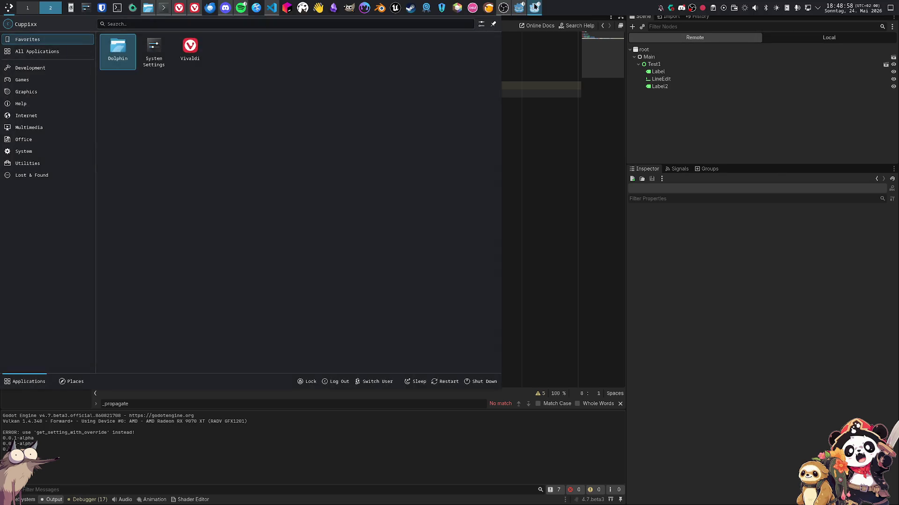
pyautogui.click(534, 8)
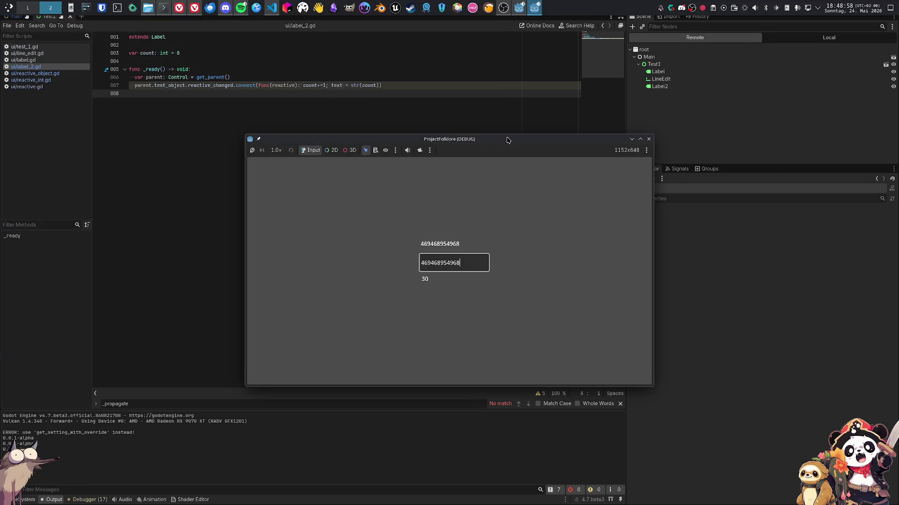
pyautogui.moveTo(505, 139)
pyautogui.mouseDown()
pyautogui.moveTo(344, 56)
pyautogui.moveTo(315, 57)
pyautogui.mouseUp()
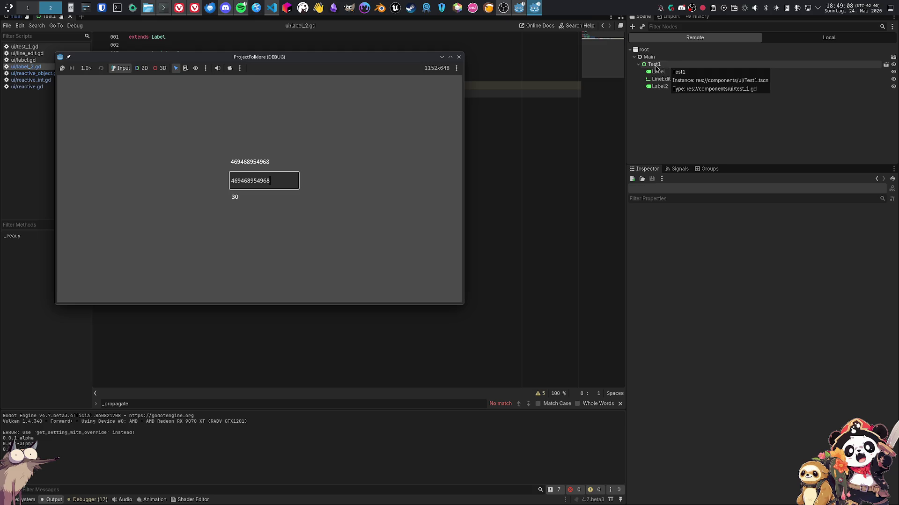
pyautogui.click(458, 57)
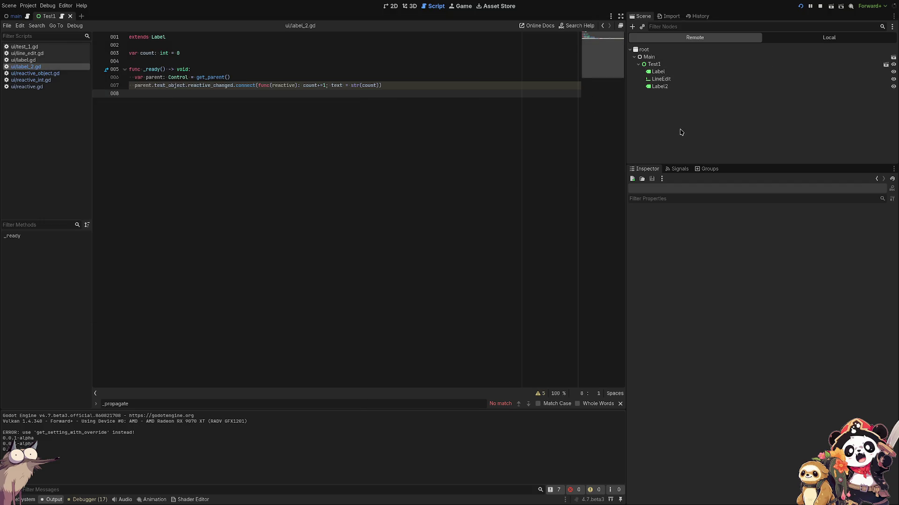
pyautogui.press('super')
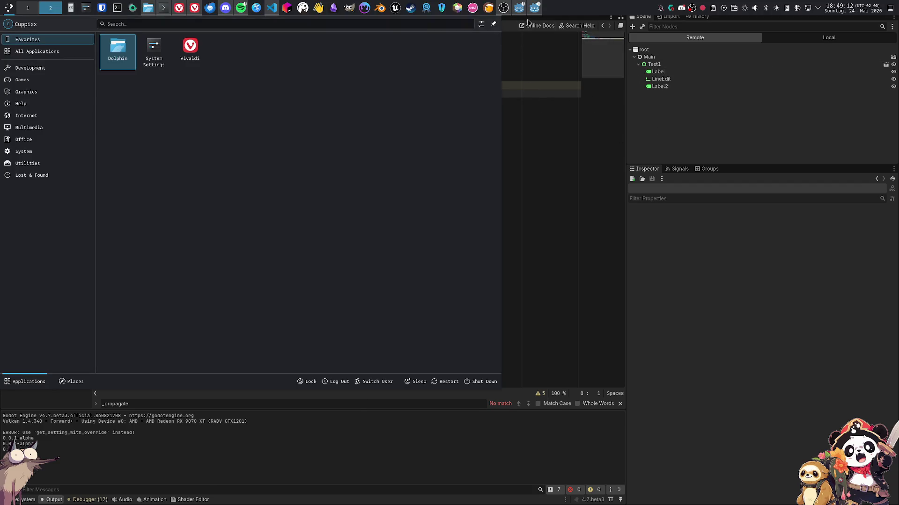
pyautogui.click(534, 7)
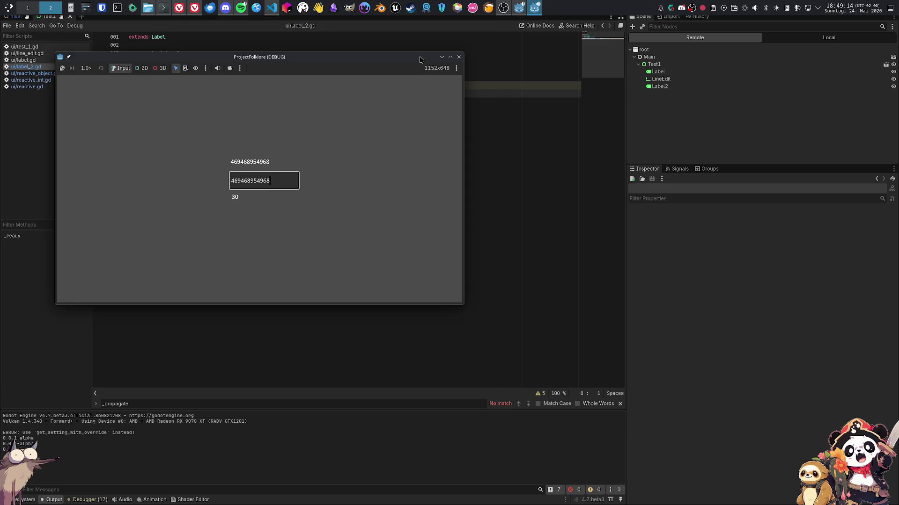